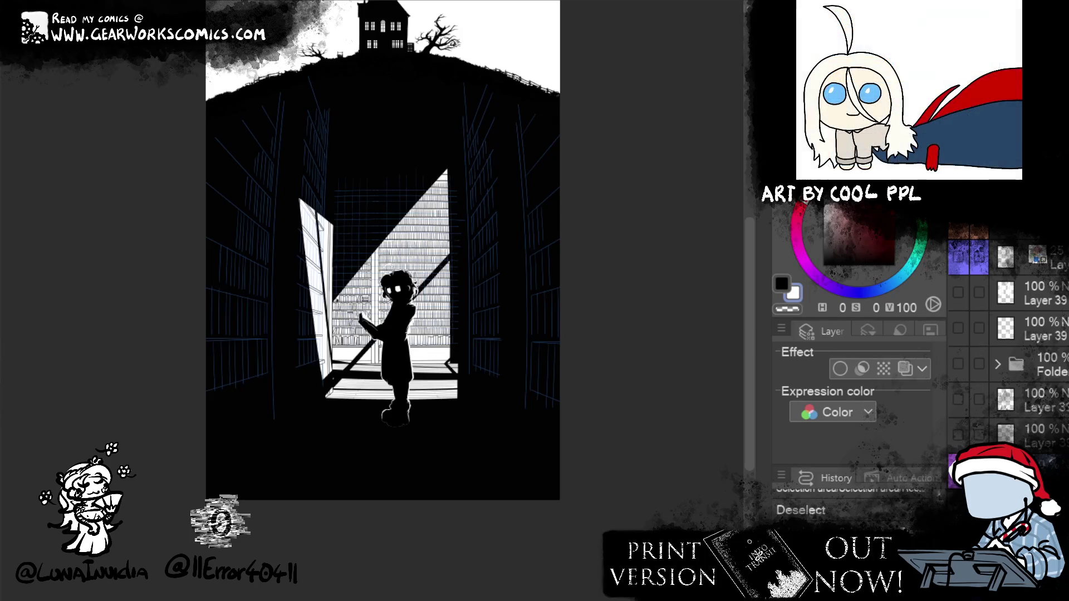
Undo to restore the lit doorway and light rays, then select the working layer's mask
{"action": "scroll", "coordinate": [382, 251], "scroll_direction": "up", "scroll_amount": 1}
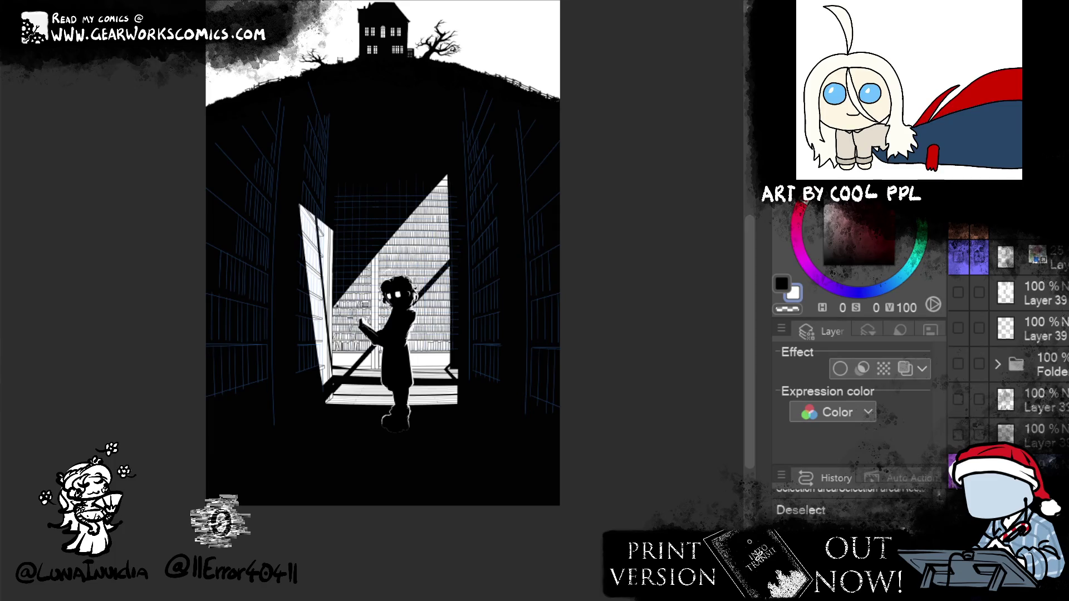
{"action": "key", "text": "ctrl+z"}
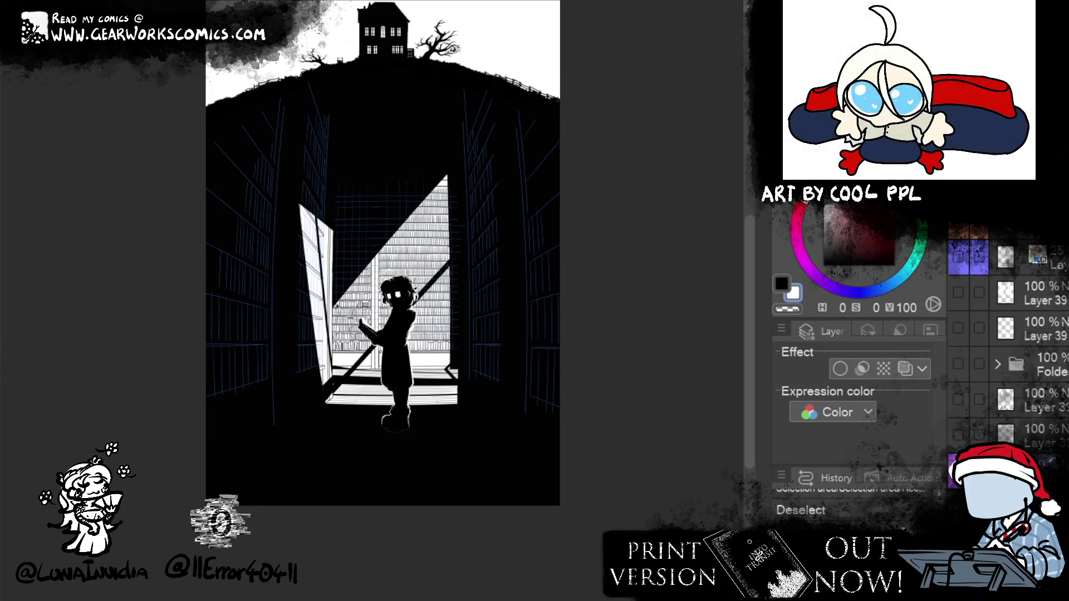
{"action": "scroll", "coordinate": [1008, 345], "scroll_direction": "down", "scroll_amount": 1}
{"action": "scroll", "coordinate": [1007, 346], "scroll_direction": "down", "scroll_amount": 1}
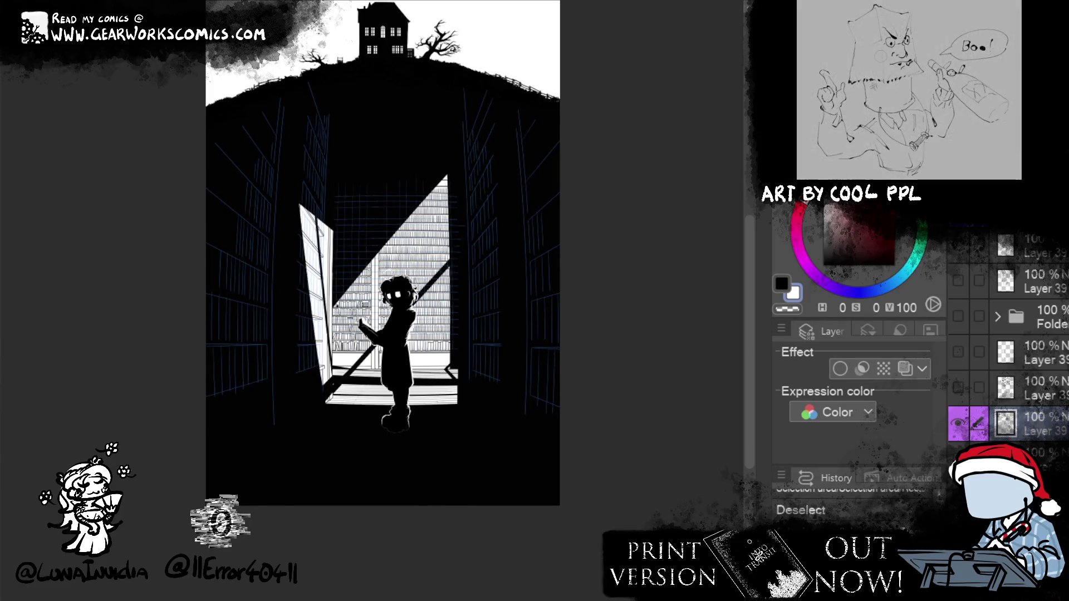
{"action": "left_click", "coordinate": [1019, 424]}
Load the saved selection and delete that area from the layer mask around the reading figure
{"action": "key", "text": "ctrl+shift+d"}
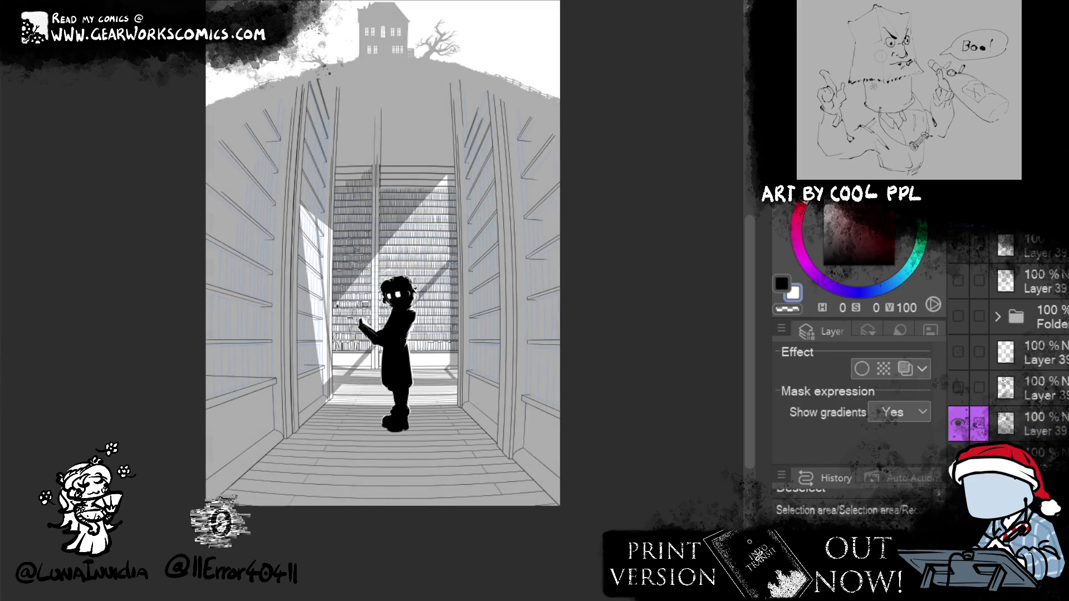
{"action": "scroll", "coordinate": [1008, 334], "scroll_direction": "up", "scroll_amount": 2}
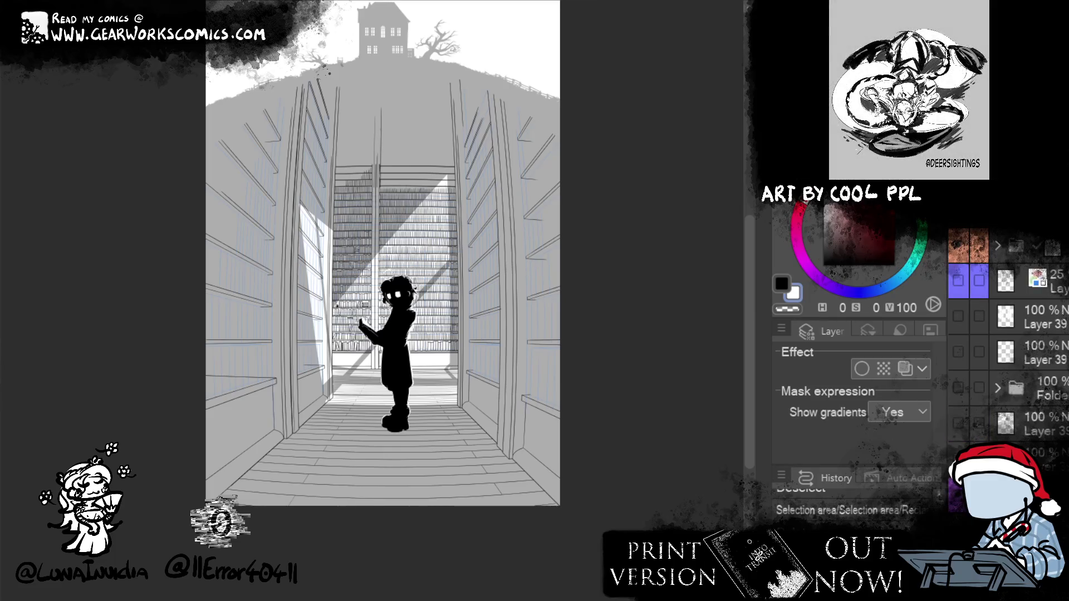
{"action": "scroll", "coordinate": [356, 320], "scroll_direction": "up", "scroll_amount": 4}
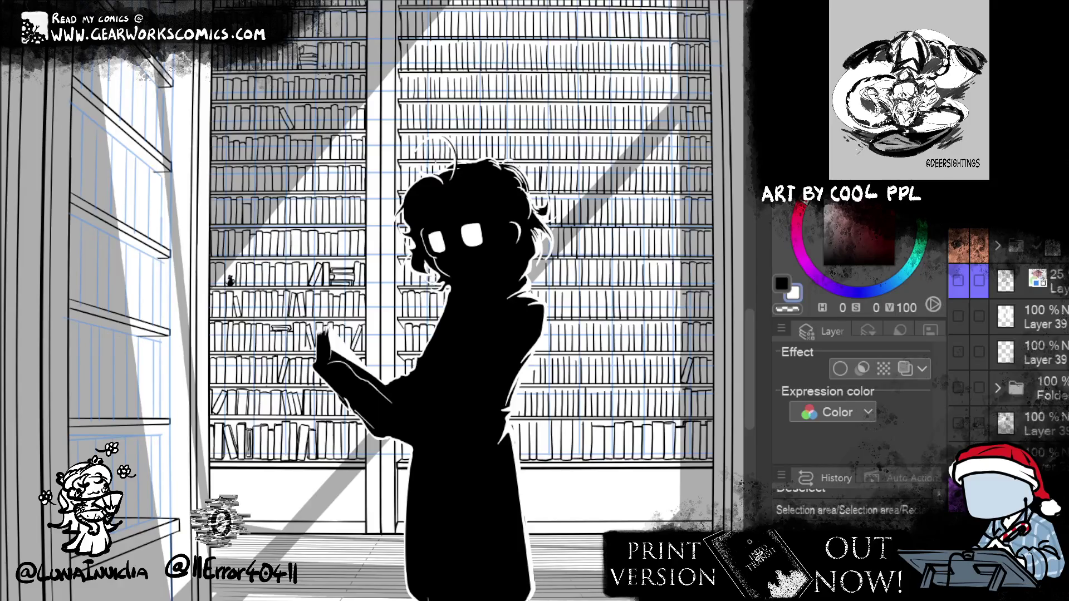
{"action": "key", "text": "x"}
{"action": "mouse_move", "coordinate": [728, 438]}
{"action": "left_mouse_down"}
{"action": "mouse_move", "coordinate": [661, 399]}
{"action": "mouse_move", "coordinate": [583, 415]}
{"action": "left_mouse_up"}
{"action": "scroll", "coordinate": [422, 440], "scroll_direction": "up", "scroll_amount": 1}
{"action": "scroll", "coordinate": [422, 440], "scroll_direction": "up", "scroll_amount": 1}
{"action": "key", "text": "Delete"}
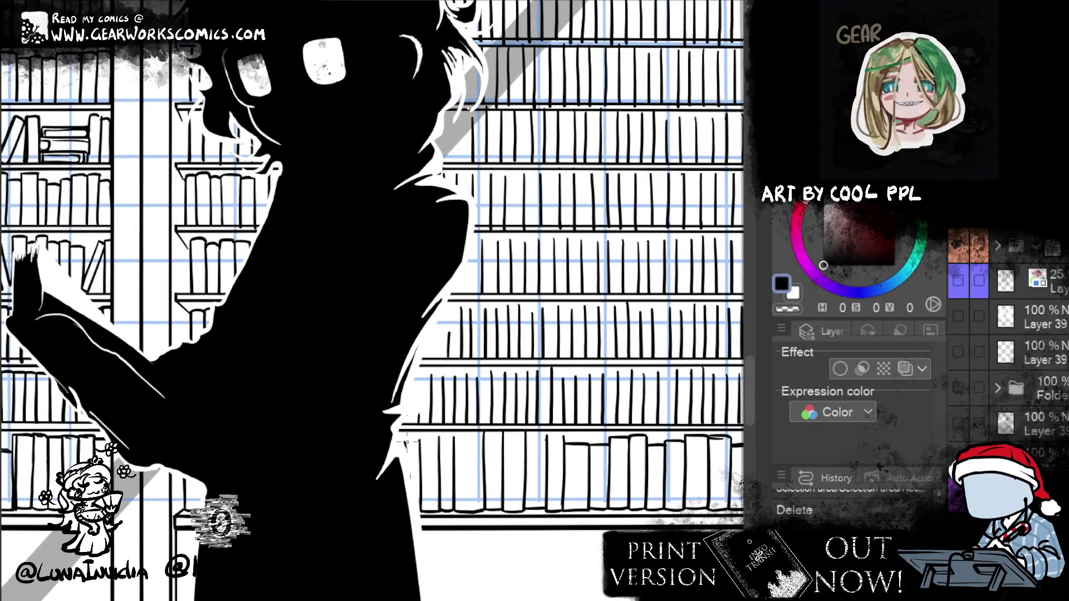
Clear the selection, toggle the ruler display and raise the layer's opacity
{"action": "key", "text": "ctrl+d"}
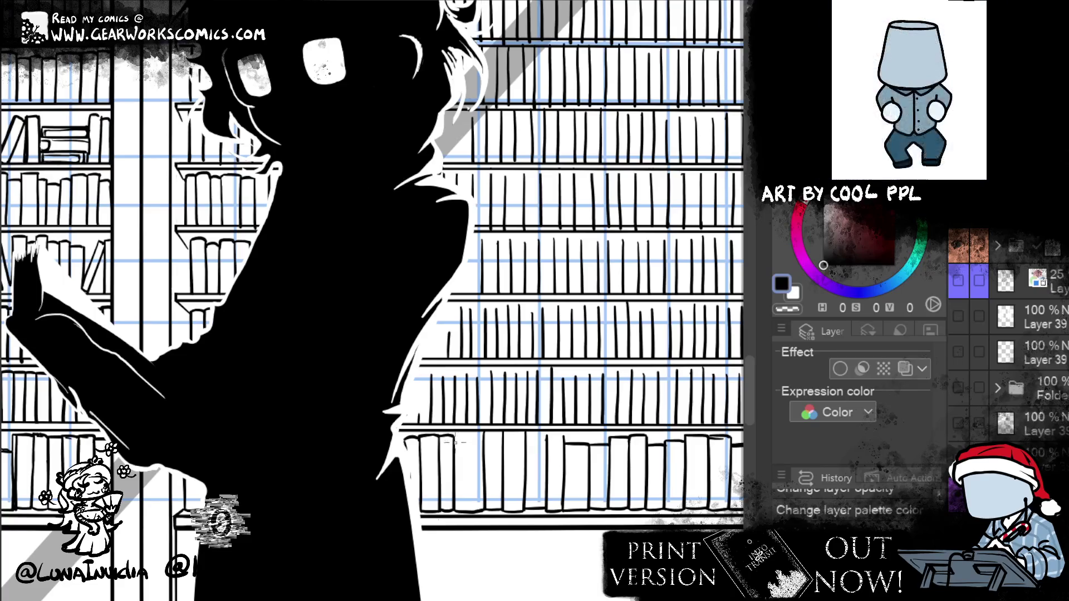
{"action": "key", "text": "ctrl+r"}
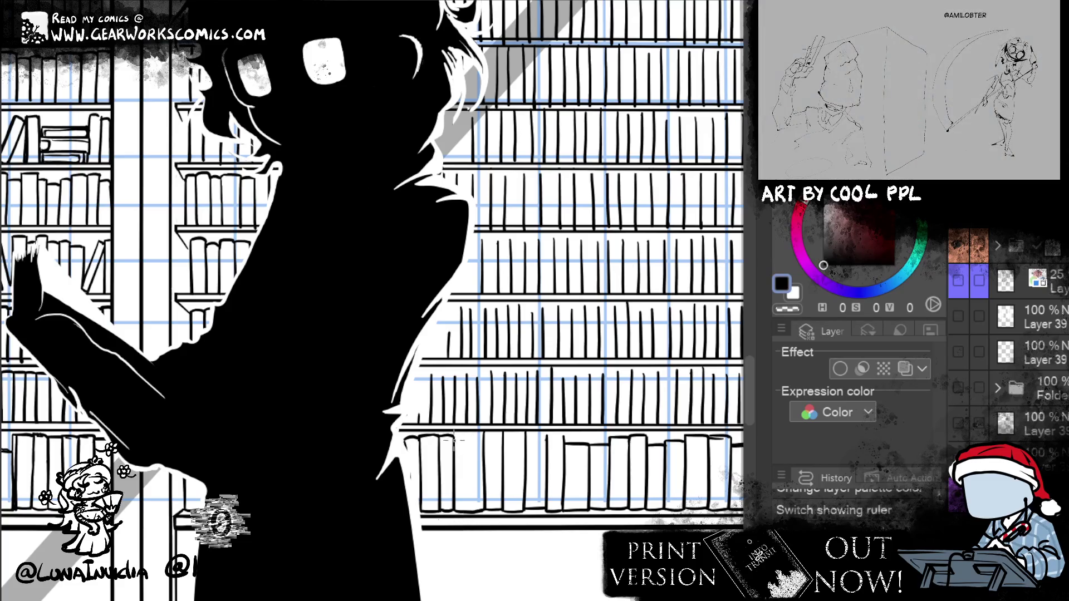
{"action": "key", "text": "ctrl+Up"}
Ink vertical book-edge lines on the right shelf and a book line on the lower shelf
{"action": "left_click_drag", "start_coordinate": [461, 452], "coordinate": [461, 513]}
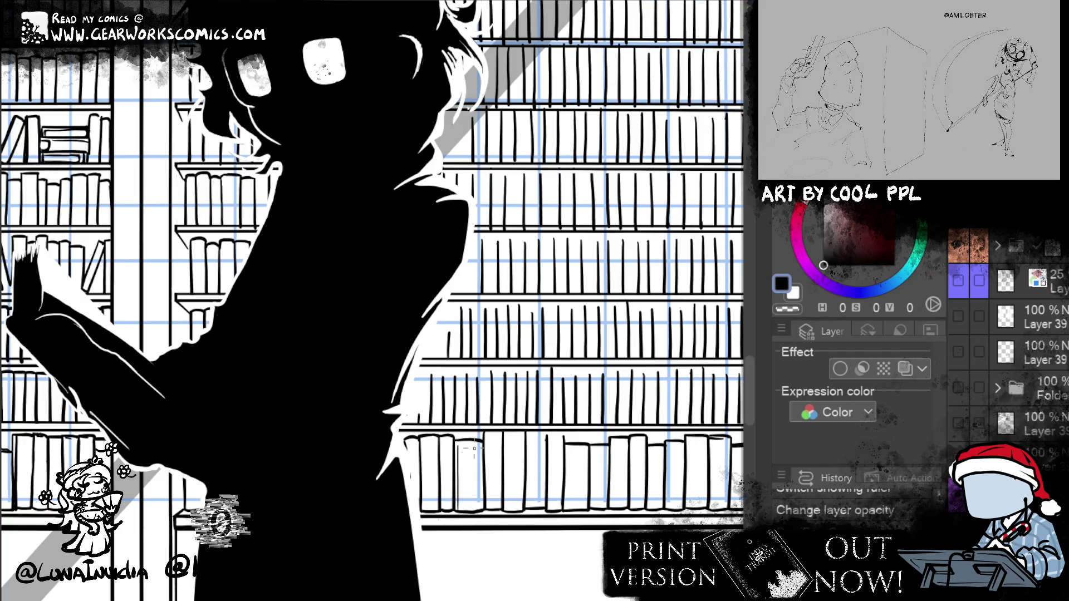
{"action": "left_click_drag", "start_coordinate": [478, 455], "coordinate": [479, 511]}
{"action": "left_click_drag", "start_coordinate": [481, 454], "coordinate": [481, 503]}
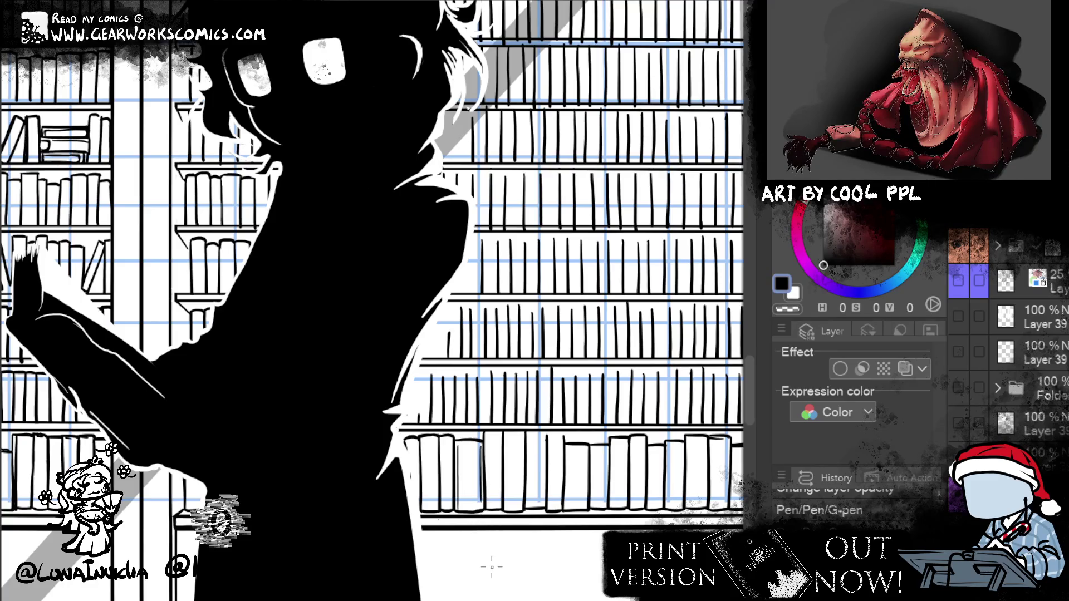
{"action": "left_click_drag", "start_coordinate": [457, 443], "coordinate": [478, 443]}
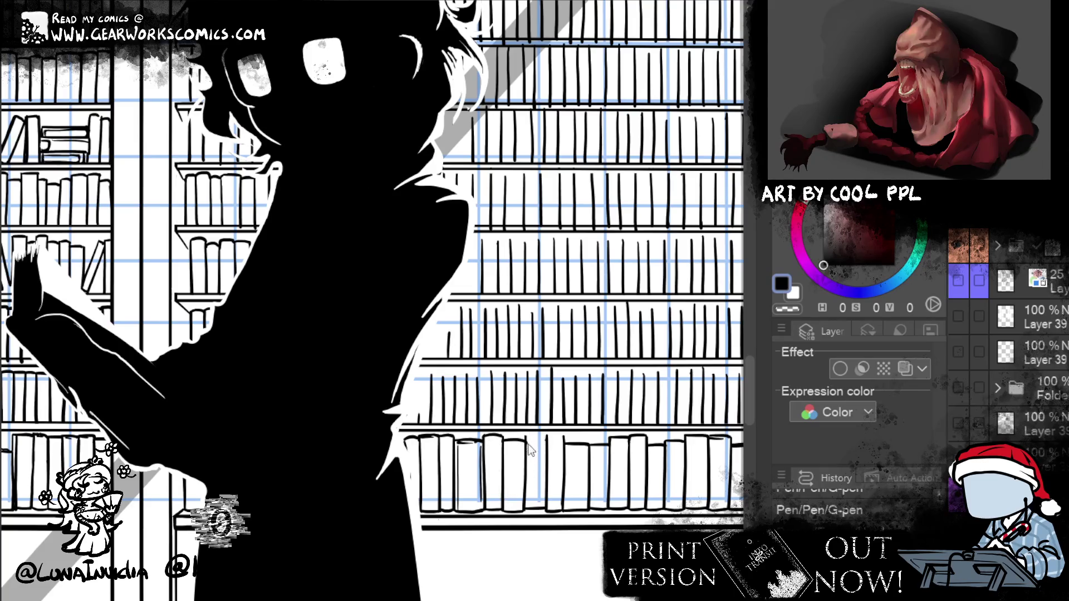
Erase two stray bits of the book pen line on the lower shelf
{"action": "left_click_drag", "start_coordinate": [543, 484], "coordinate": [538, 487]}
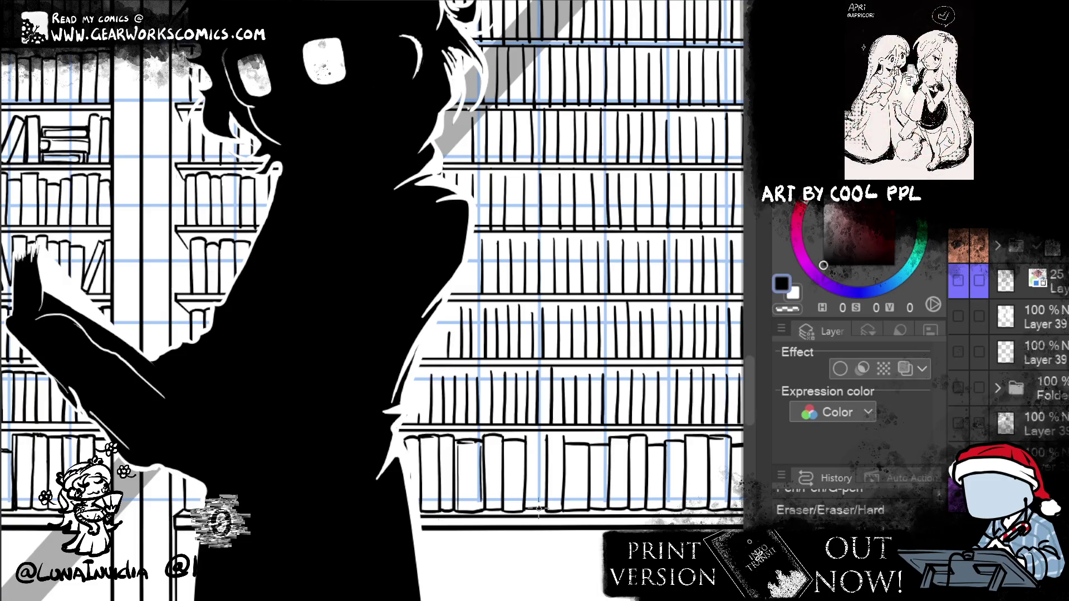
{"action": "left_click_drag", "start_coordinate": [538, 508], "coordinate": [557, 442]}
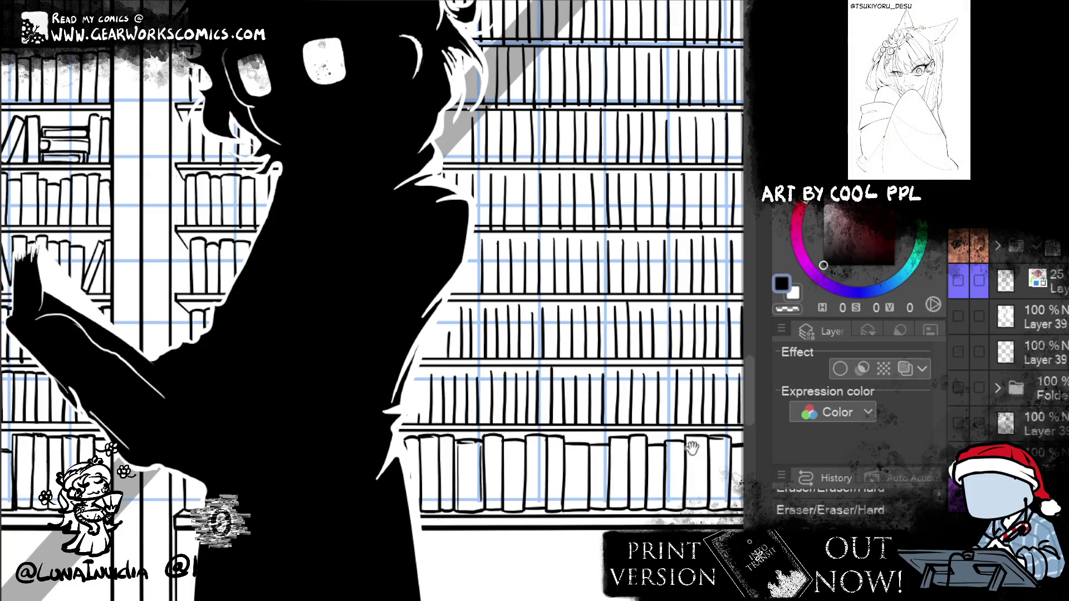
{"action": "left_click_drag", "start_coordinate": [692, 449], "coordinate": [594, 554]}
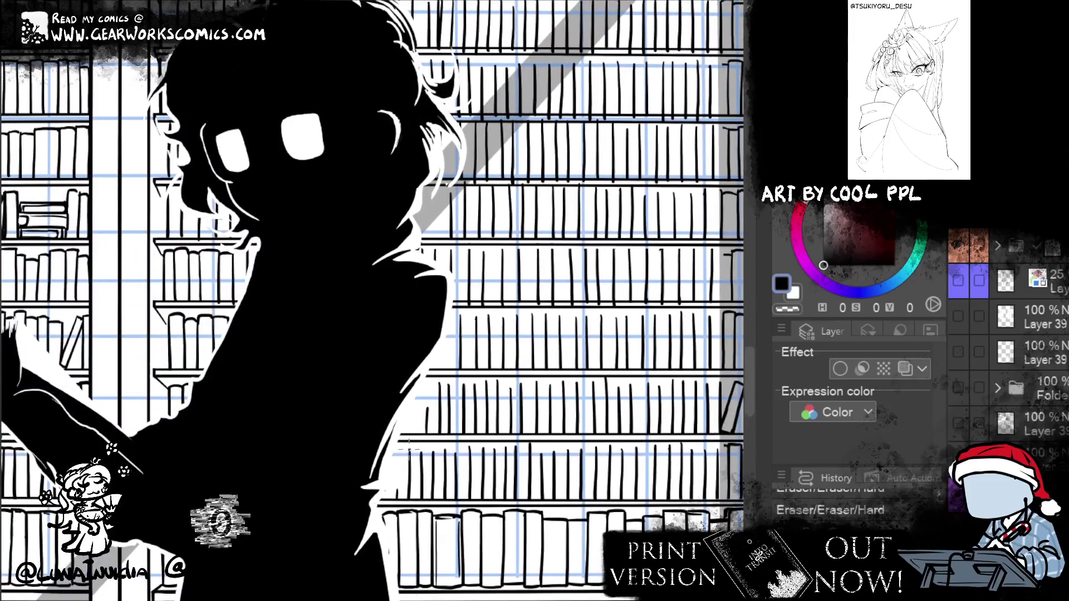
Add and erase small pen marks on the bottom-shelf books right of the figure
{"action": "left_click", "coordinate": [404, 447]}
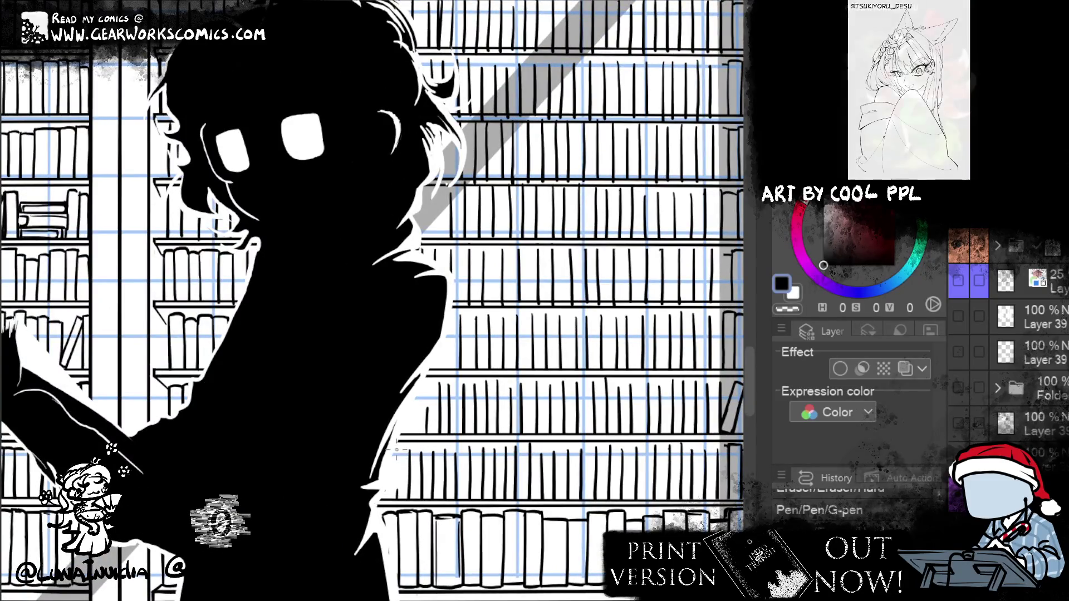
{"action": "left_click", "coordinate": [415, 452]}
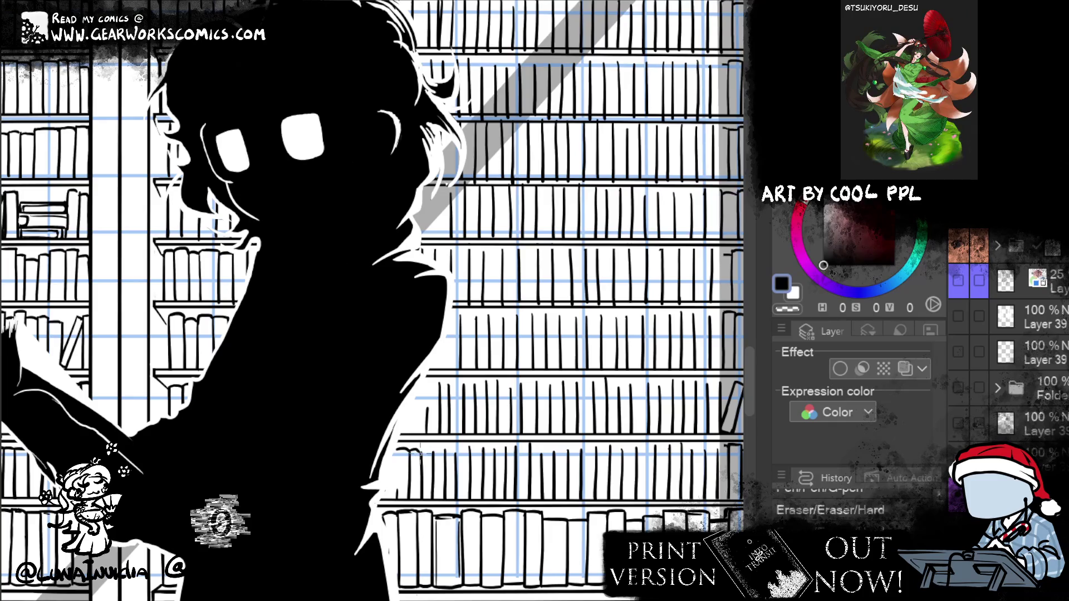
{"action": "left_click", "coordinate": [418, 453]}
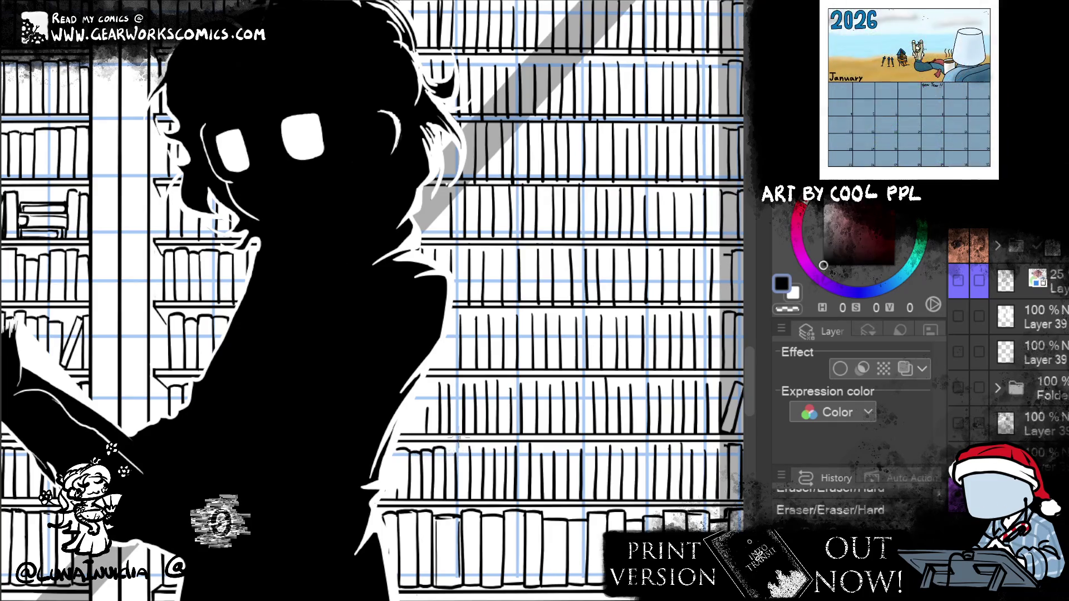
{"action": "left_click", "coordinate": [469, 452]}
{"action": "left_click", "coordinate": [455, 452]}
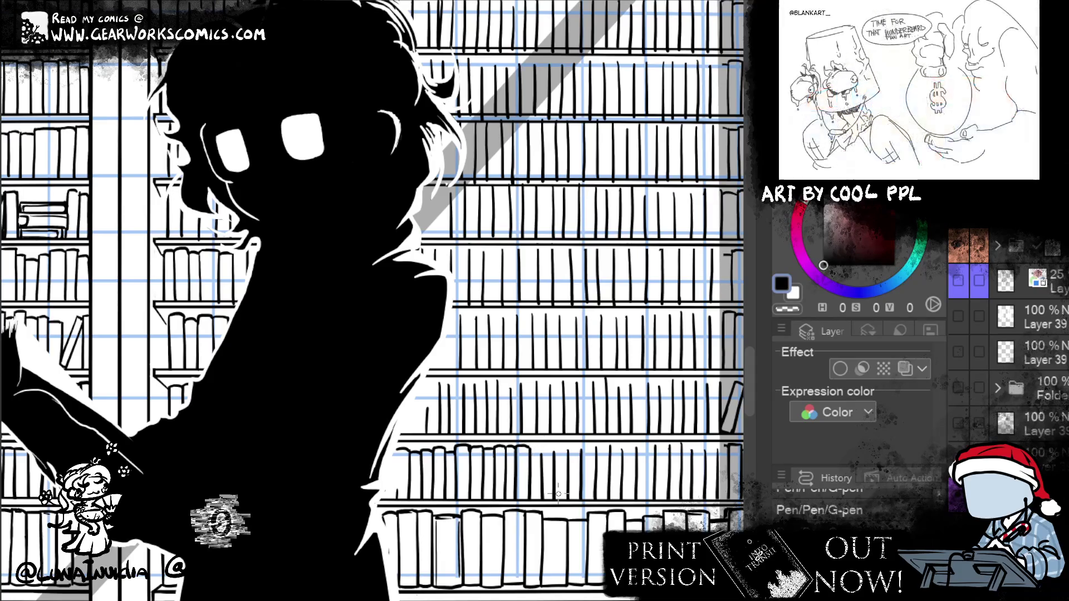
Ink curved tops and a right edge on two books along the bottom shelf
{"action": "left_click_drag", "start_coordinate": [535, 448], "coordinate": [541, 465]}
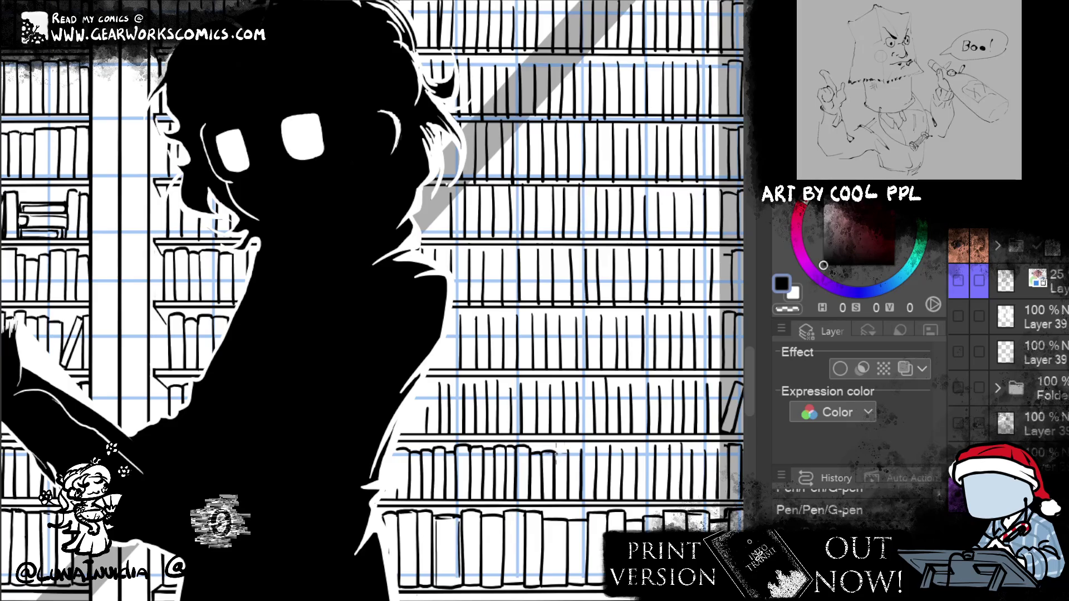
{"action": "left_click_drag", "start_coordinate": [568, 452], "coordinate": [582, 450]}
{"action": "left_click_drag", "start_coordinate": [686, 478], "coordinate": [631, 408]}
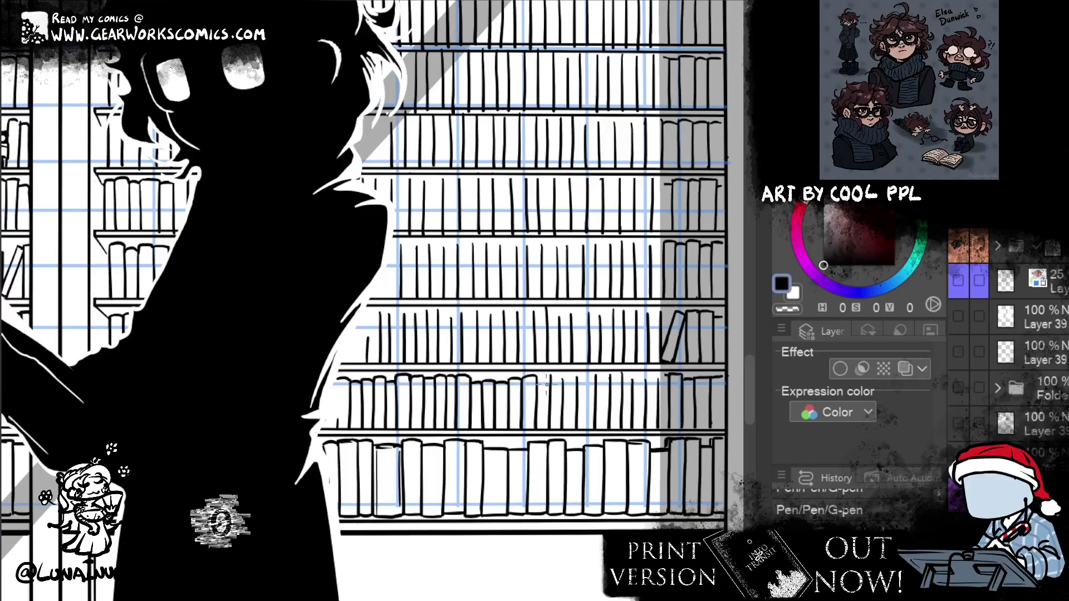
Erase stray marks and ink a small curved book top along the shelf
{"action": "key", "text": "e"}
{"action": "mouse_move", "coordinate": [549, 376]}
{"action": "left_mouse_down"}
{"action": "mouse_move", "coordinate": [532, 399]}
{"action": "mouse_move", "coordinate": [560, 382]}
{"action": "left_mouse_up"}
{"action": "key", "text": "p"}
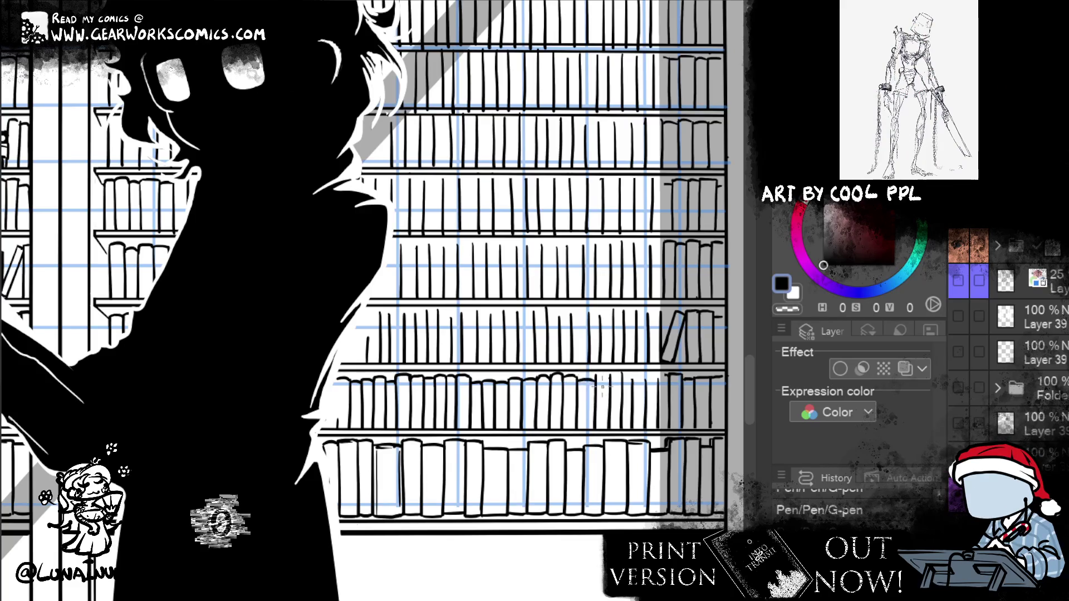
{"action": "left_click_drag", "start_coordinate": [597, 382], "coordinate": [624, 382]}
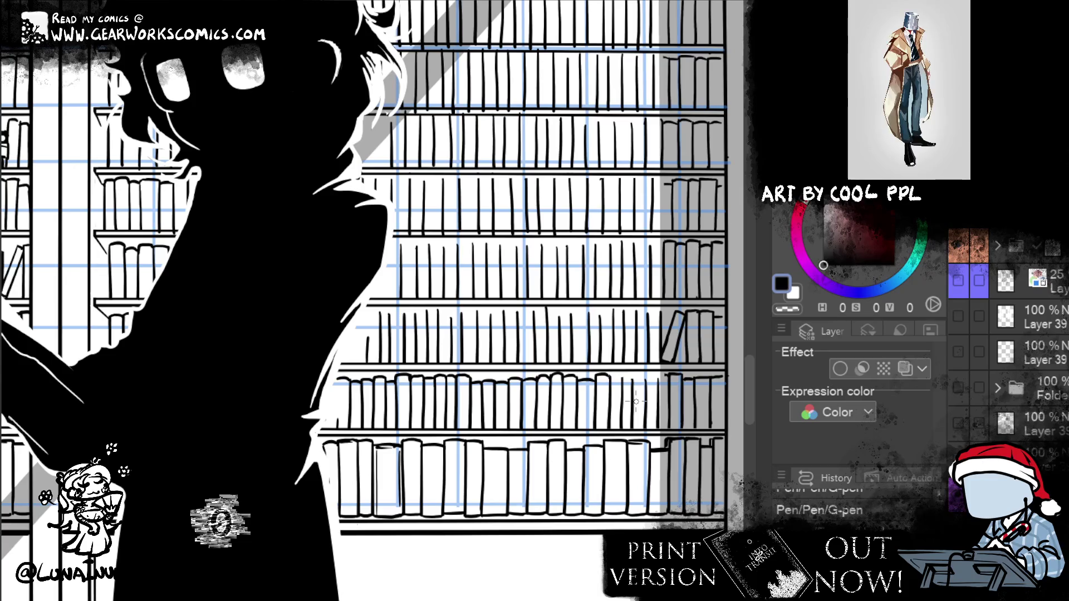
{"action": "mouse_move", "coordinate": [623, 379]}
{"action": "left_mouse_down"}
{"action": "mouse_move", "coordinate": [613, 379]}
{"action": "mouse_move", "coordinate": [627, 381]}
{"action": "left_mouse_up"}
{"action": "key", "text": "ctrl+z"}
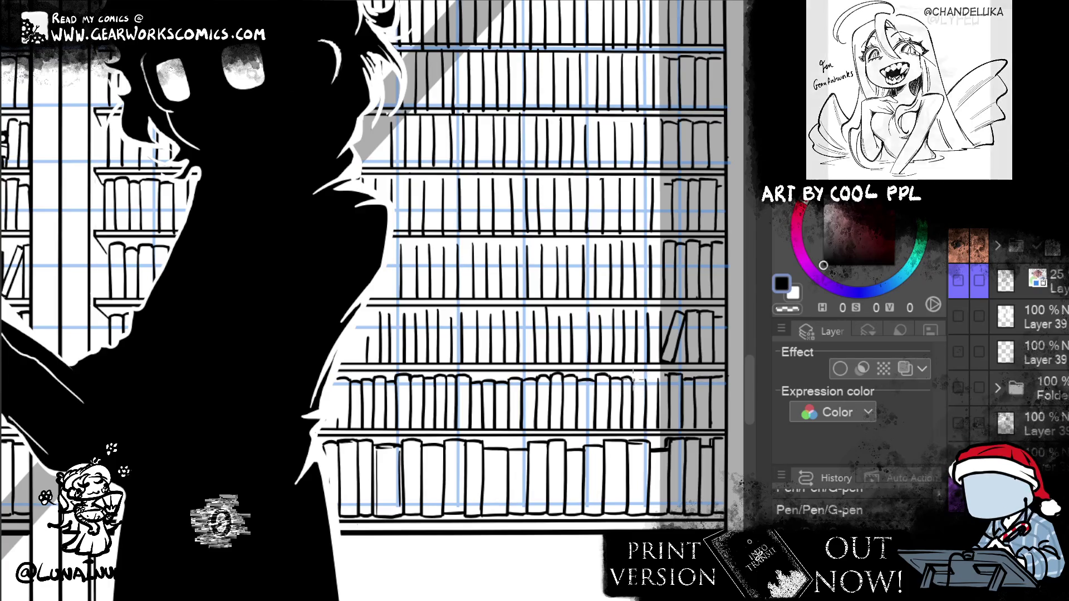
{"action": "left_click_drag", "start_coordinate": [644, 380], "coordinate": [661, 384]}
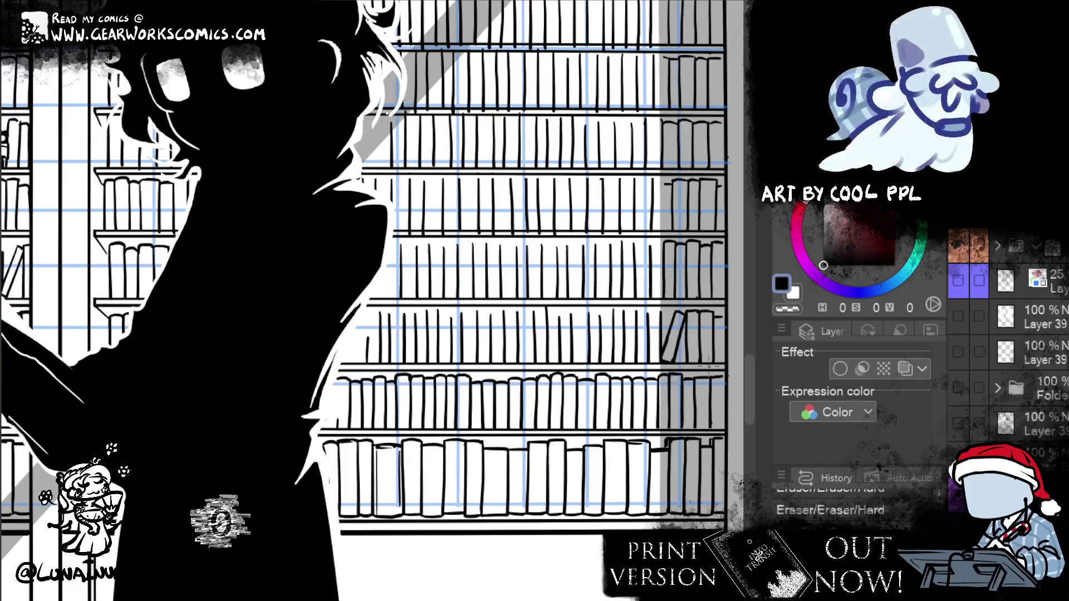
Draw a short vertical book spine beside the head, retrying the stroke until it sits right
{"action": "left_click_drag", "start_coordinate": [548, 475], "coordinate": [592, 558]}
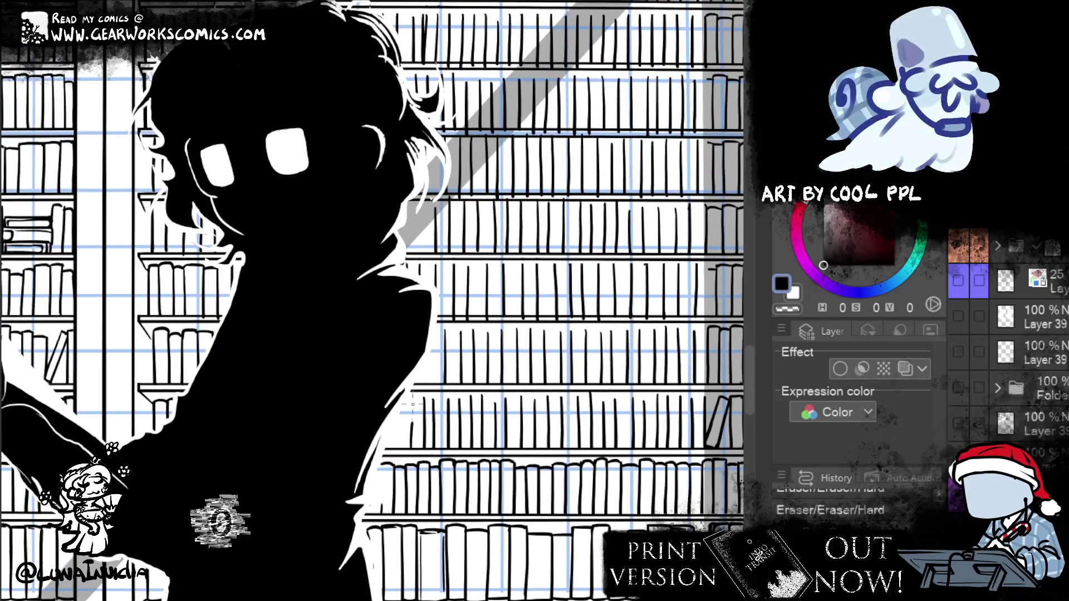
{"action": "left_click_drag", "start_coordinate": [413, 404], "coordinate": [410, 437]}
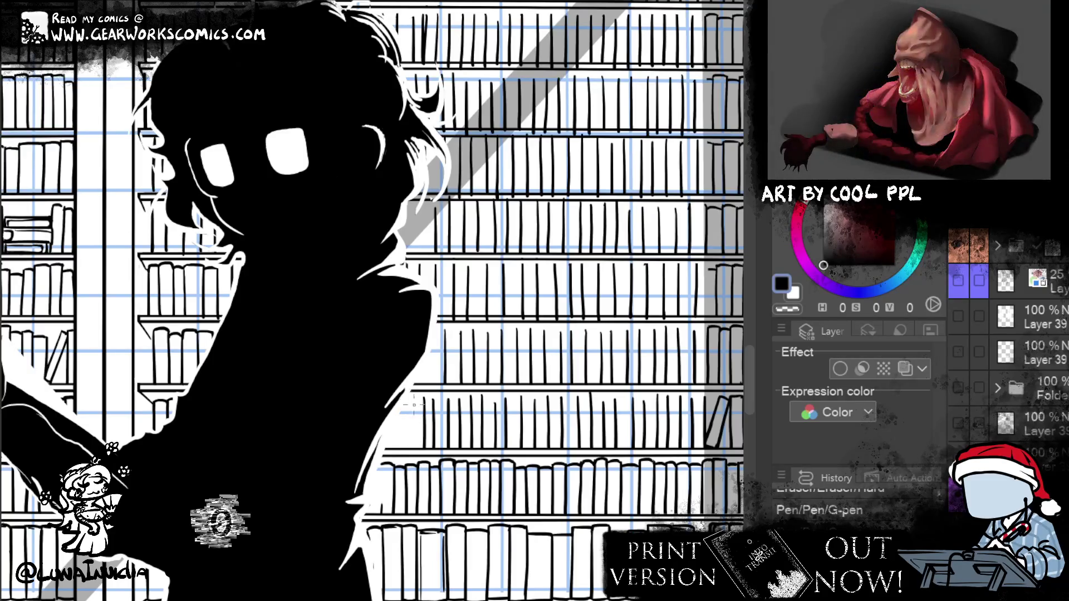
{"action": "left_click_drag", "start_coordinate": [411, 397], "coordinate": [411, 448]}
{"action": "key", "text": "ctrl+z"}
{"action": "left_click_drag", "start_coordinate": [410, 395], "coordinate": [410, 445]}
{"action": "key", "text": "ctrl+z"}
{"action": "left_click_drag", "start_coordinate": [411, 396], "coordinate": [410, 448]}
{"action": "key", "text": "ctrl+z"}
{"action": "left_click_drag", "start_coordinate": [410, 403], "coordinate": [410, 455]}
{"action": "key", "text": "ctrl+z"}
{"action": "left_click_drag", "start_coordinate": [409, 396], "coordinate": [407, 456]}
{"action": "key", "text": "ctrl+z"}
{"action": "left_click_drag", "start_coordinate": [407, 395], "coordinate": [406, 454]}
{"action": "key", "text": "ctrl+z"}
{"action": "left_click_drag", "start_coordinate": [408, 401], "coordinate": [407, 455]}
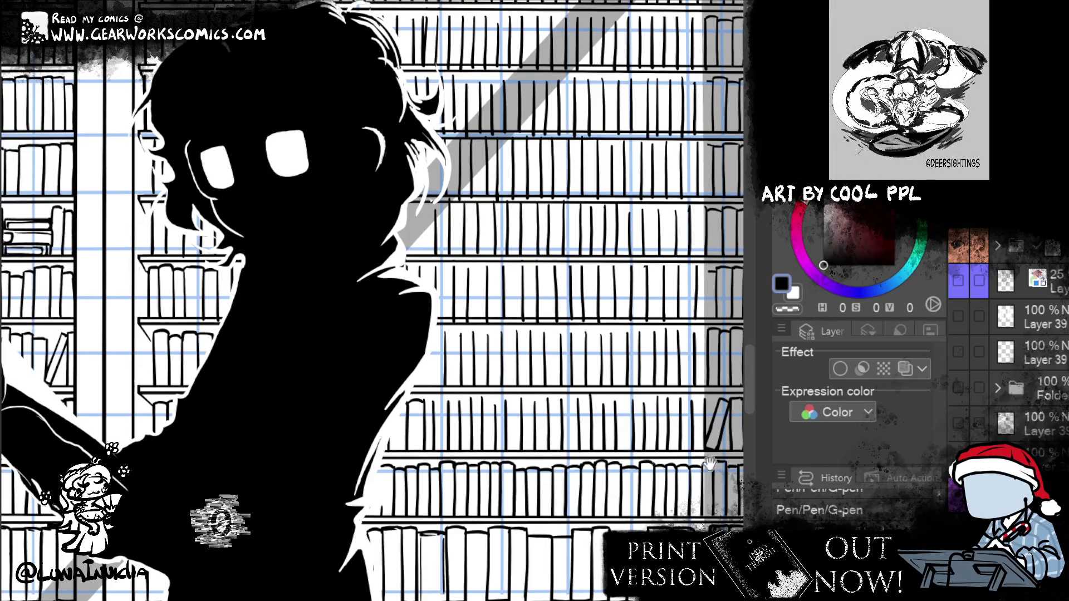
{"action": "left_click_drag", "start_coordinate": [432, 488], "coordinate": [310, 479]}
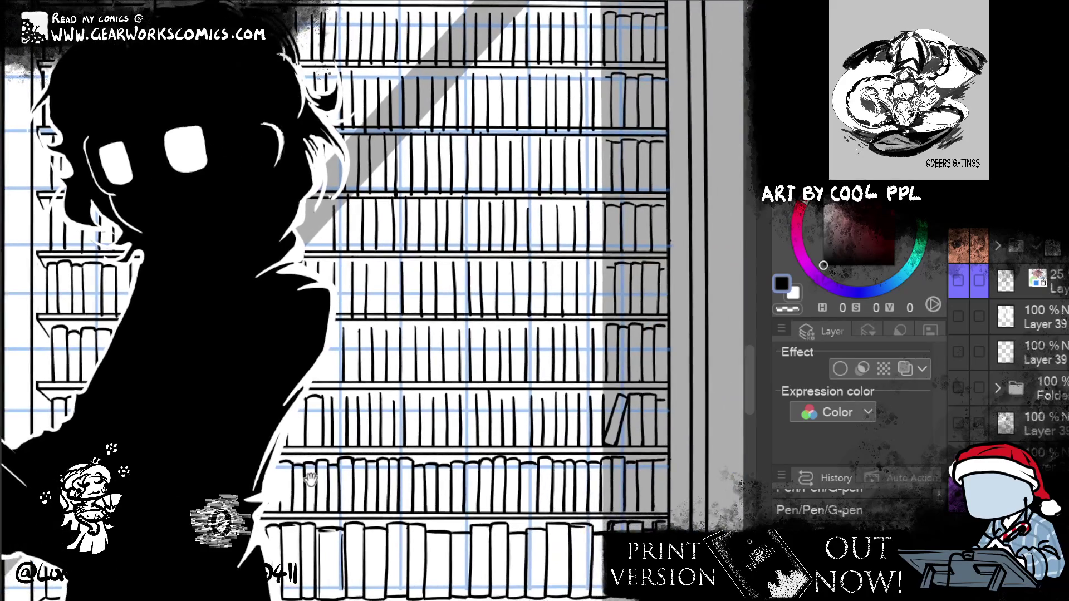
Touch up and extend the book-top lines on the lower shelf, undoing and restoring one stroke
{"action": "left_click_drag", "start_coordinate": [310, 480], "coordinate": [327, 467]}
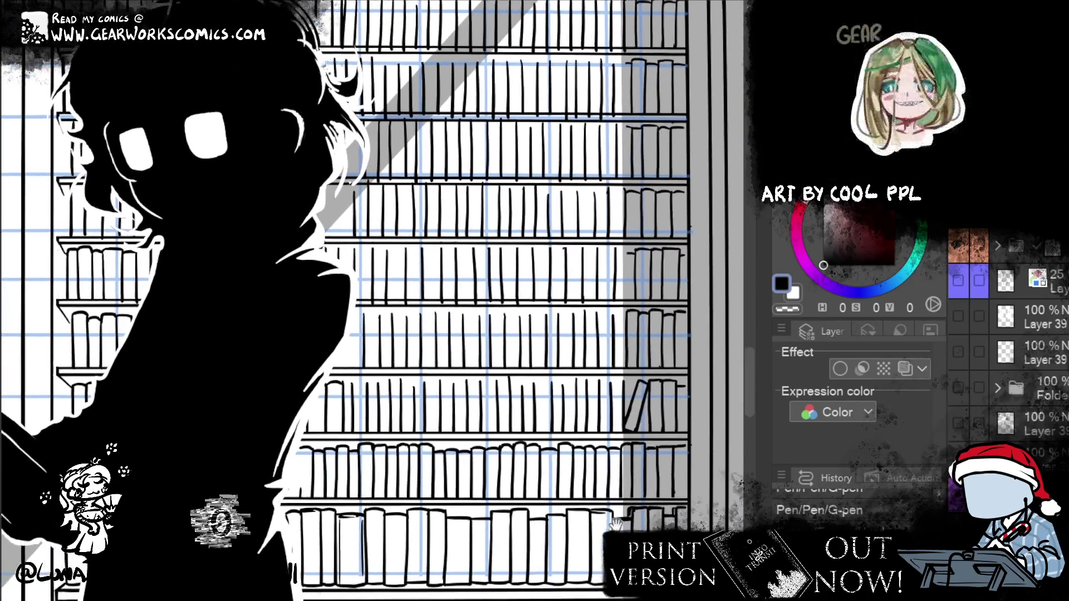
{"action": "left_click_drag", "start_coordinate": [342, 383], "coordinate": [393, 390]}
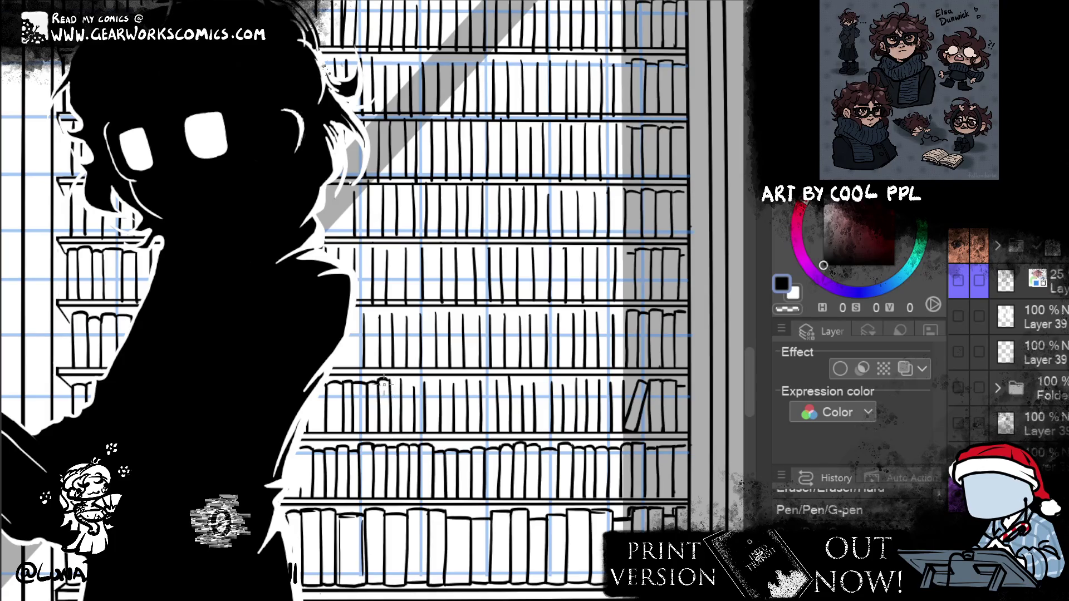
{"action": "left_click_drag", "start_coordinate": [387, 378], "coordinate": [387, 390]}
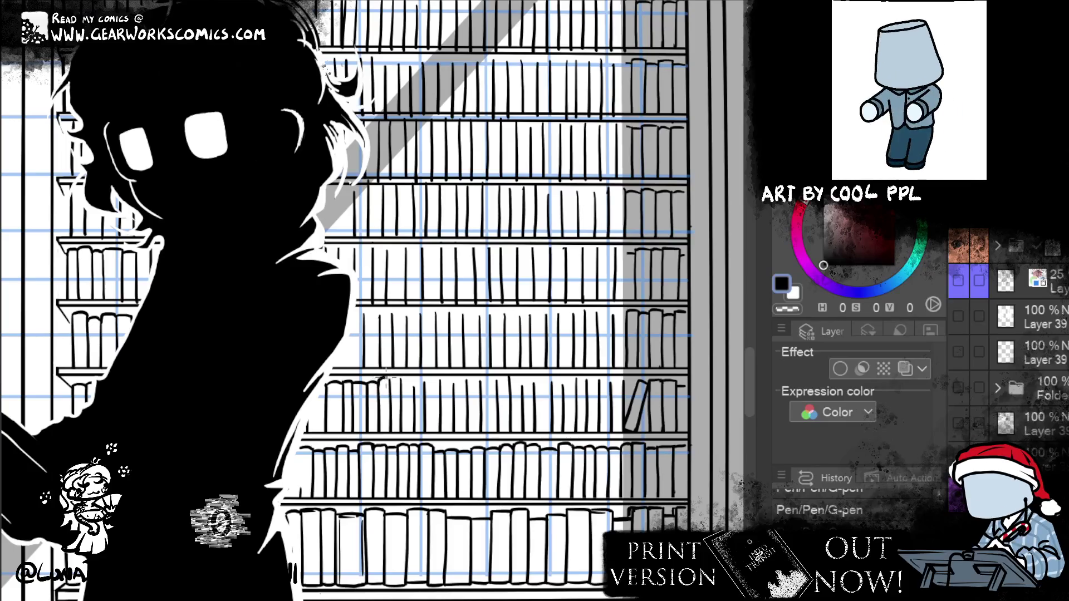
{"action": "key", "text": "ctrl+z"}
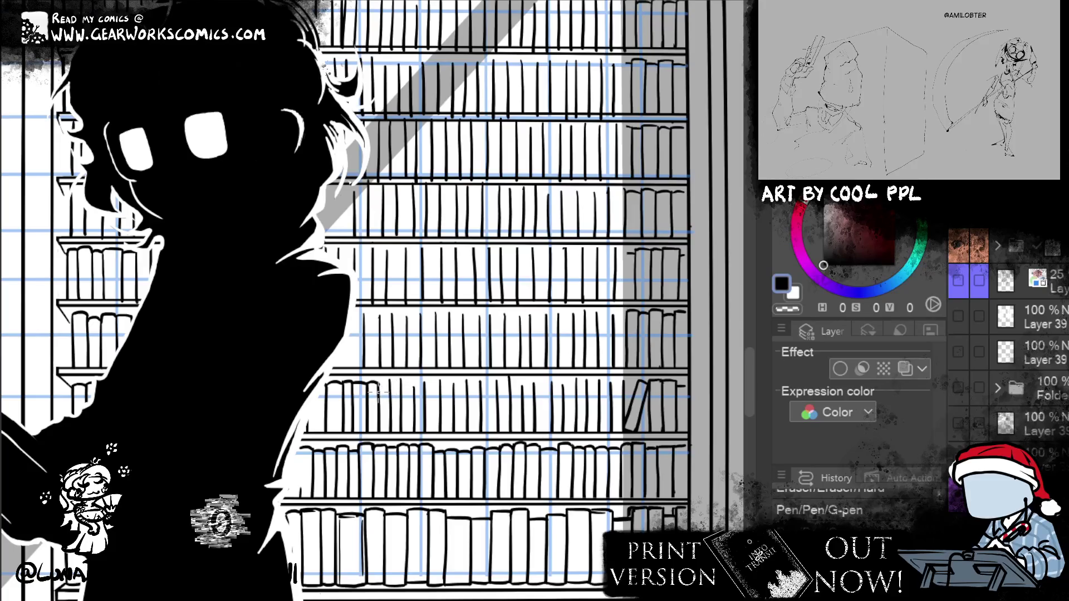
{"action": "key", "text": "ctrl+y"}
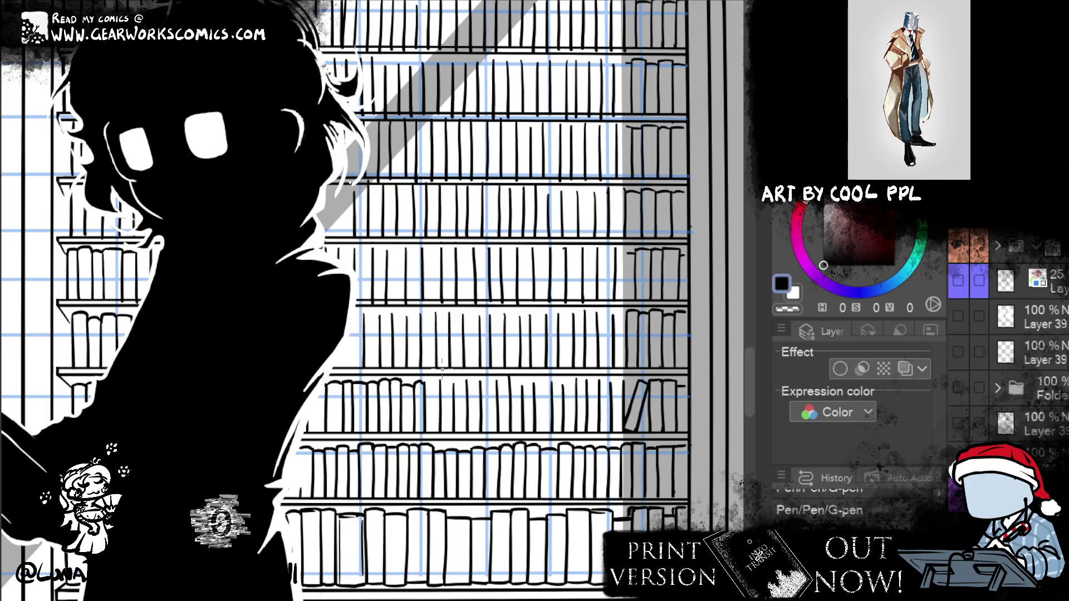
{"action": "left_click_drag", "start_coordinate": [424, 390], "coordinate": [449, 382]}
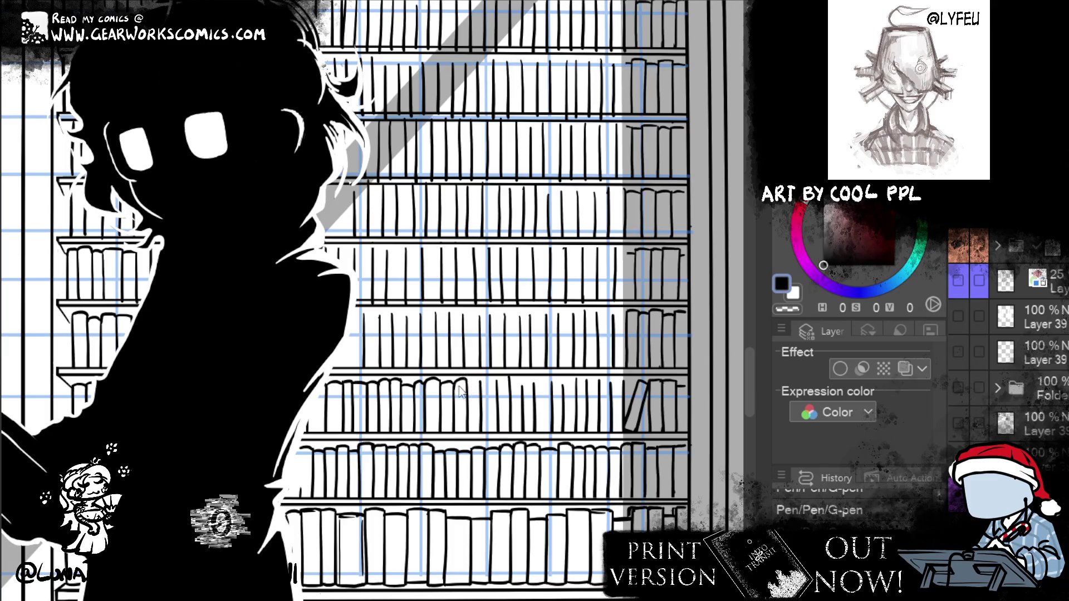
Extend the book-top outline further right, then zoom out to see the whole library scene
{"action": "left_click_drag", "start_coordinate": [452, 386], "coordinate": [465, 382]}
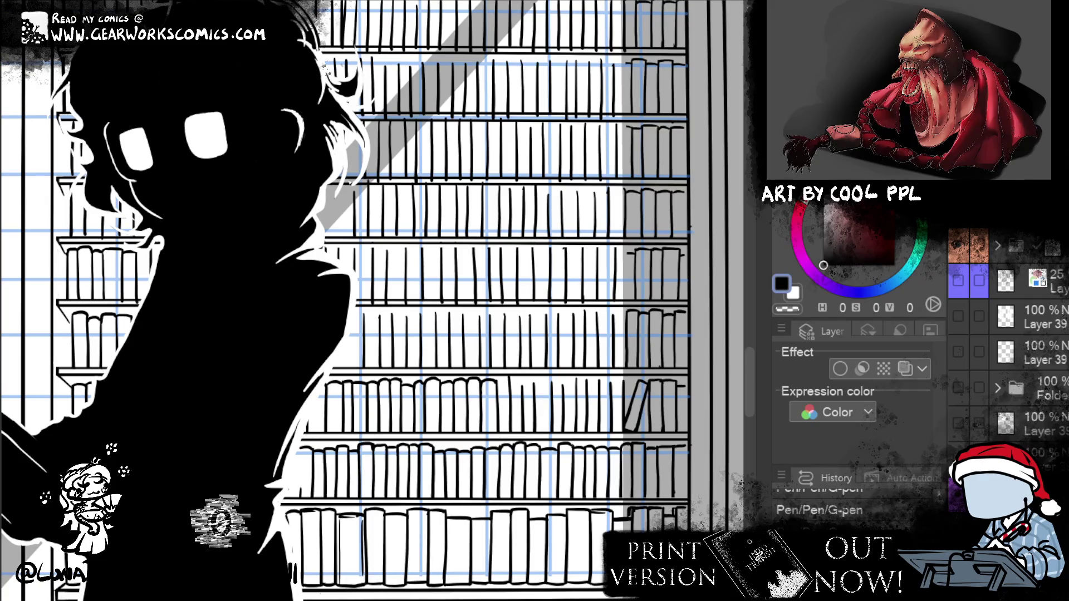
{"action": "key", "text": "ctrl+0"}
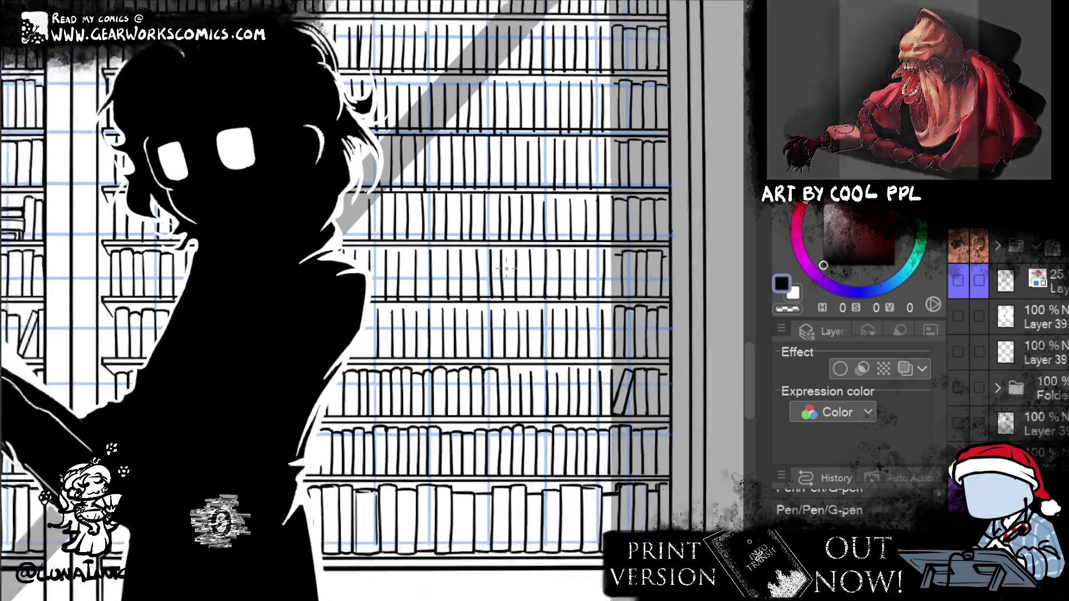
Zoom out and reposition the view around the figure's head and the bookshelves
{"action": "key", "text": "ctrl+minus"}
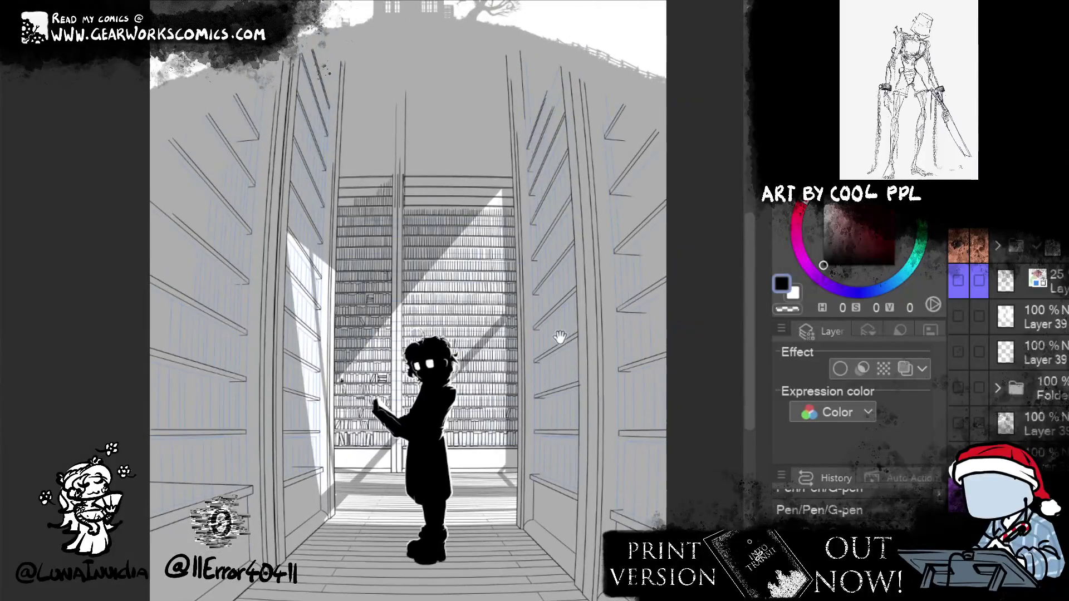
{"action": "mouse_move", "coordinate": [539, 304]}
{"action": "left_mouse_down"}
{"action": "mouse_move", "coordinate": [473, 198]}
{"action": "mouse_move", "coordinate": [492, 338]}
{"action": "mouse_move", "coordinate": [508, 249]}
{"action": "left_mouse_up"}
{"action": "scroll", "coordinate": [509, 249], "scroll_direction": "up", "scroll_amount": 5}
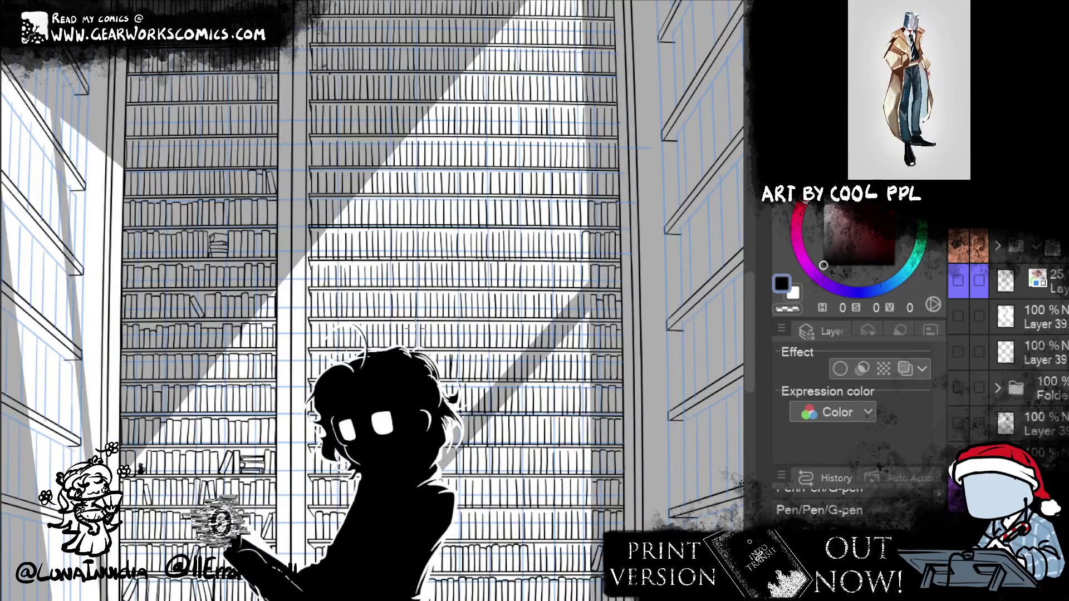
{"action": "scroll", "coordinate": [690, 278], "scroll_direction": "up", "scroll_amount": 2}
{"action": "left_click_drag", "start_coordinate": [690, 279], "coordinate": [631, 251]}
{"action": "scroll", "coordinate": [580, 323], "scroll_direction": "up", "scroll_amount": 3}
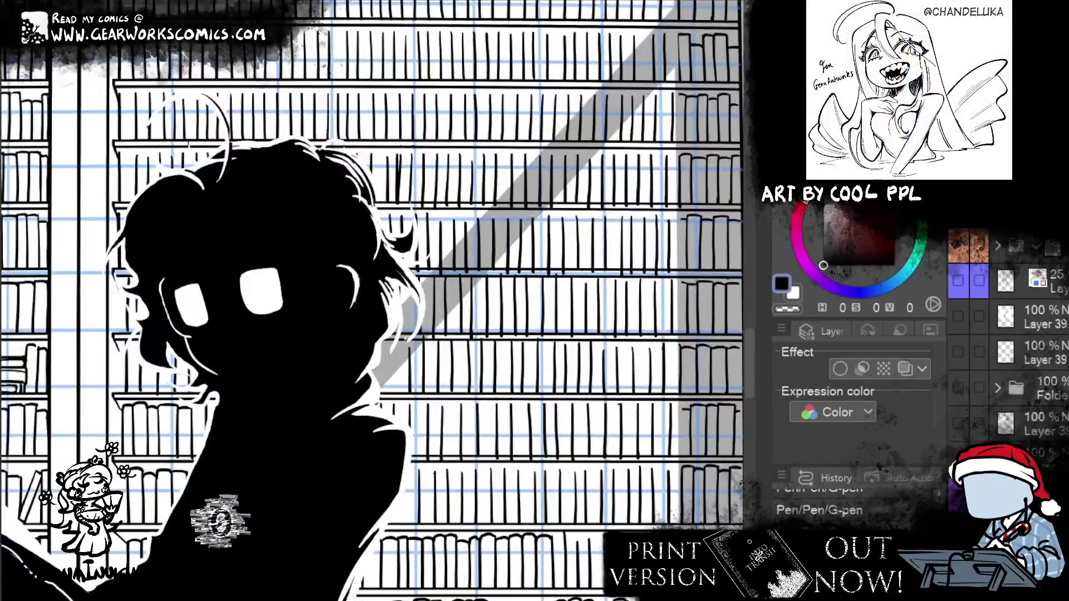
{"action": "mouse_move", "coordinate": [576, 426]}
{"action": "left_mouse_down"}
{"action": "mouse_move", "coordinate": [515, 245]}
{"action": "mouse_move", "coordinate": [515, 323]}
{"action": "mouse_move", "coordinate": [526, 334]}
{"action": "left_mouse_up"}
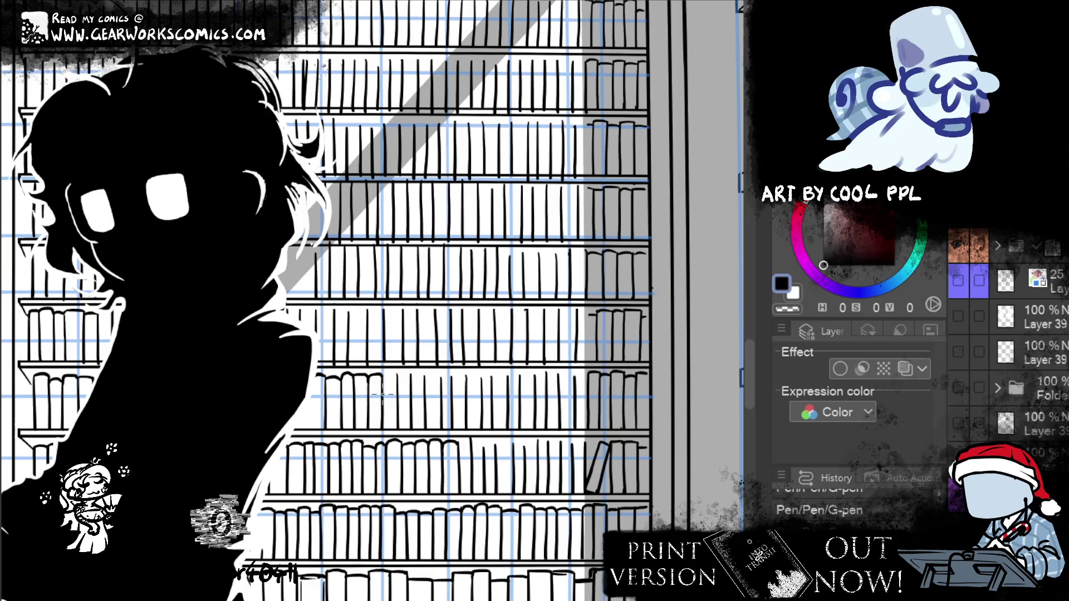
Ink and extend book-top outlines along the tall bookshelf with three G-pen strokes
{"action": "left_click_drag", "start_coordinate": [534, 454], "coordinate": [477, 465]}
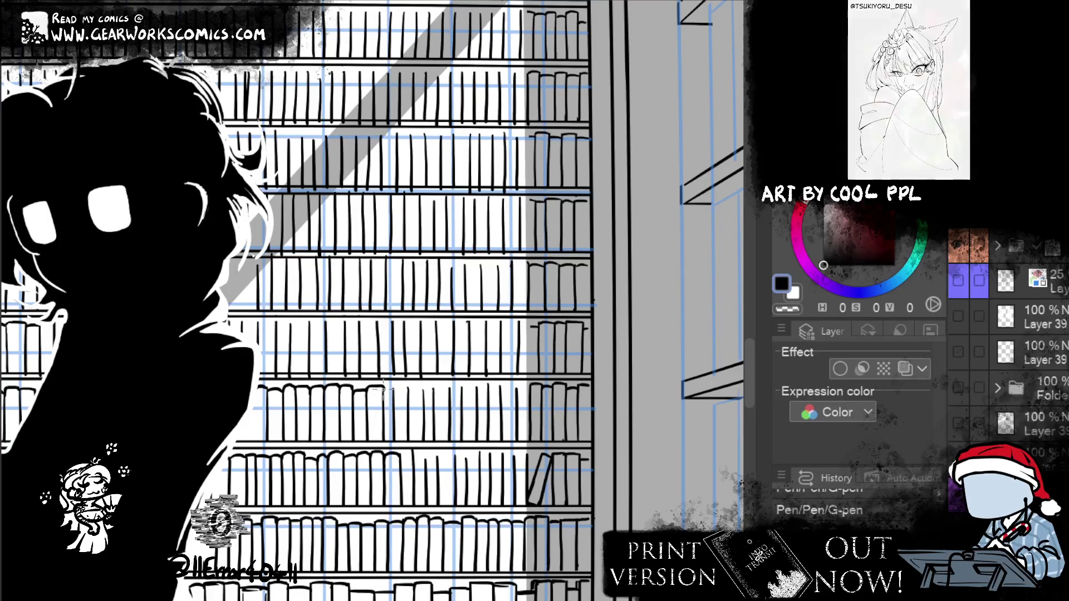
{"action": "left_click_drag", "start_coordinate": [368, 386], "coordinate": [382, 388]}
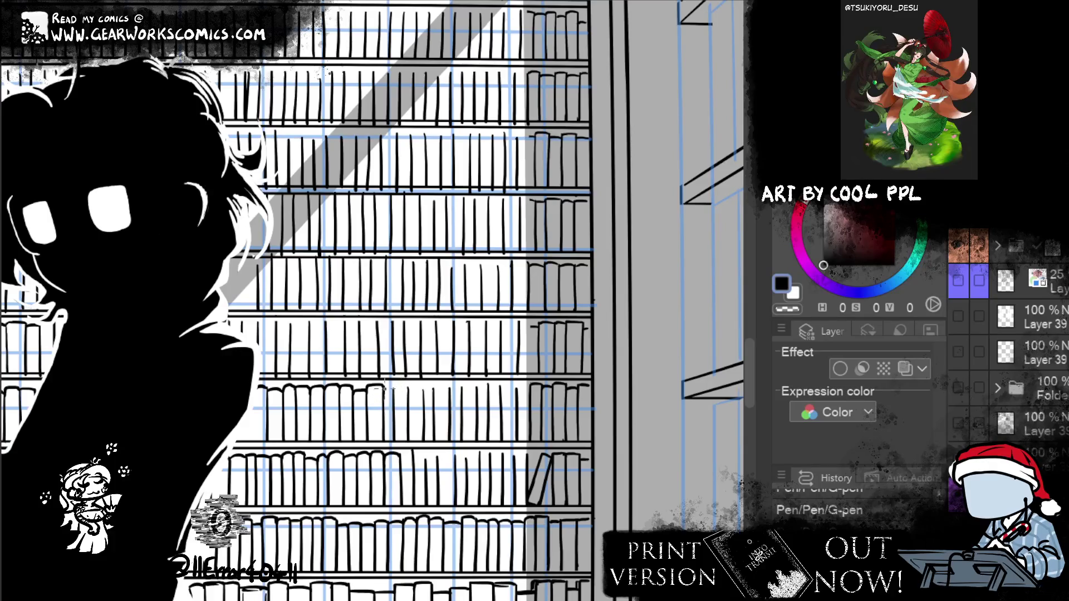
{"action": "left_click_drag", "start_coordinate": [384, 388], "coordinate": [392, 407]}
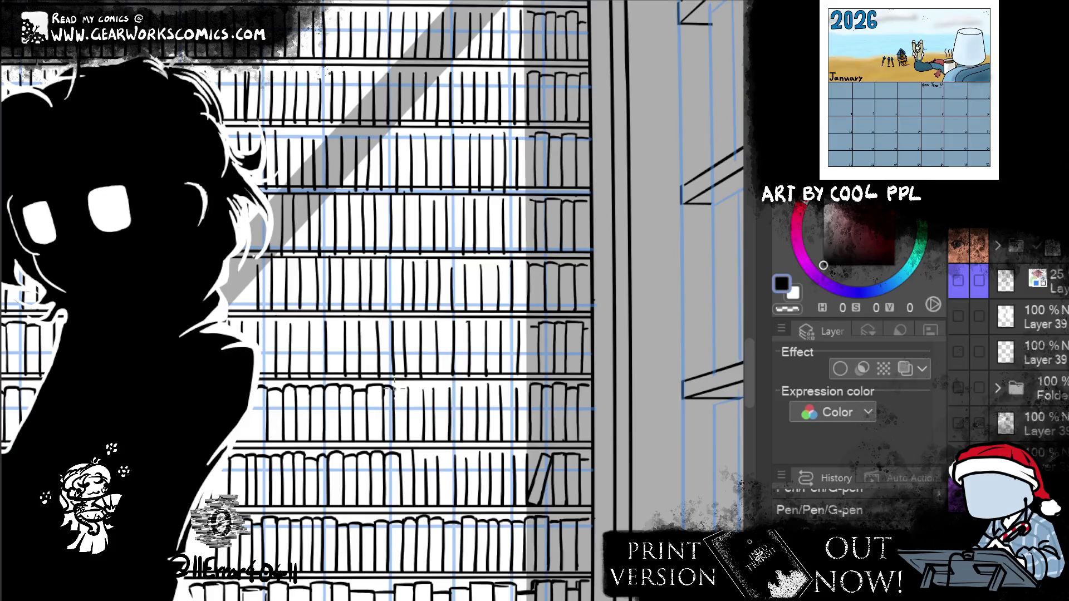
{"action": "left_click_drag", "start_coordinate": [410, 387], "coordinate": [423, 385]}
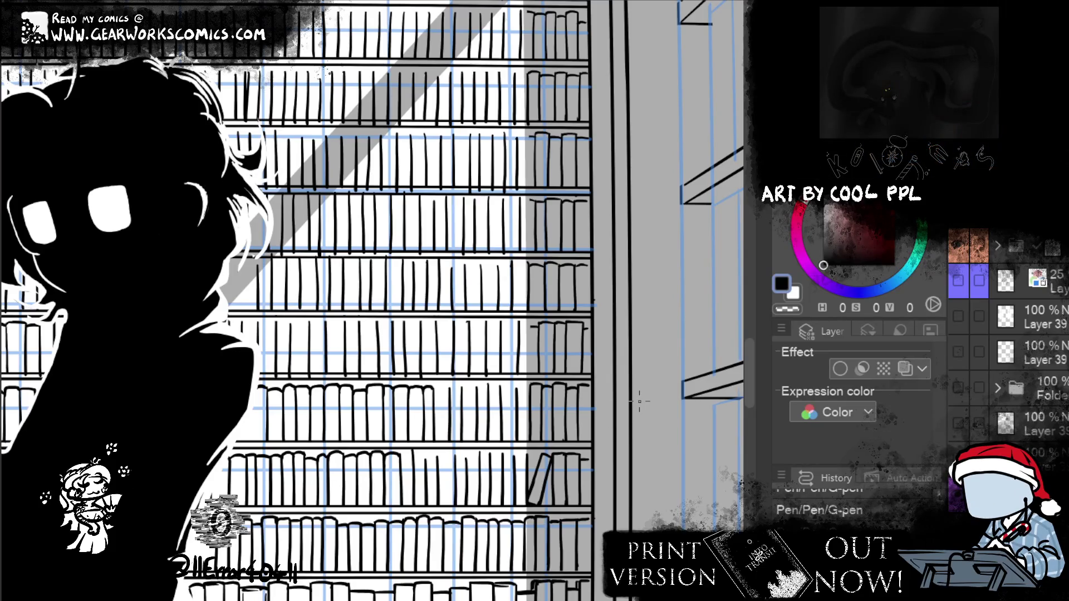
{"action": "mouse_move", "coordinate": [640, 401]}
{"action": "left_mouse_down"}
{"action": "mouse_move", "coordinate": [680, 186]}
{"action": "mouse_move", "coordinate": [668, 267]}
{"action": "mouse_move", "coordinate": [646, 233]}
{"action": "left_mouse_up"}
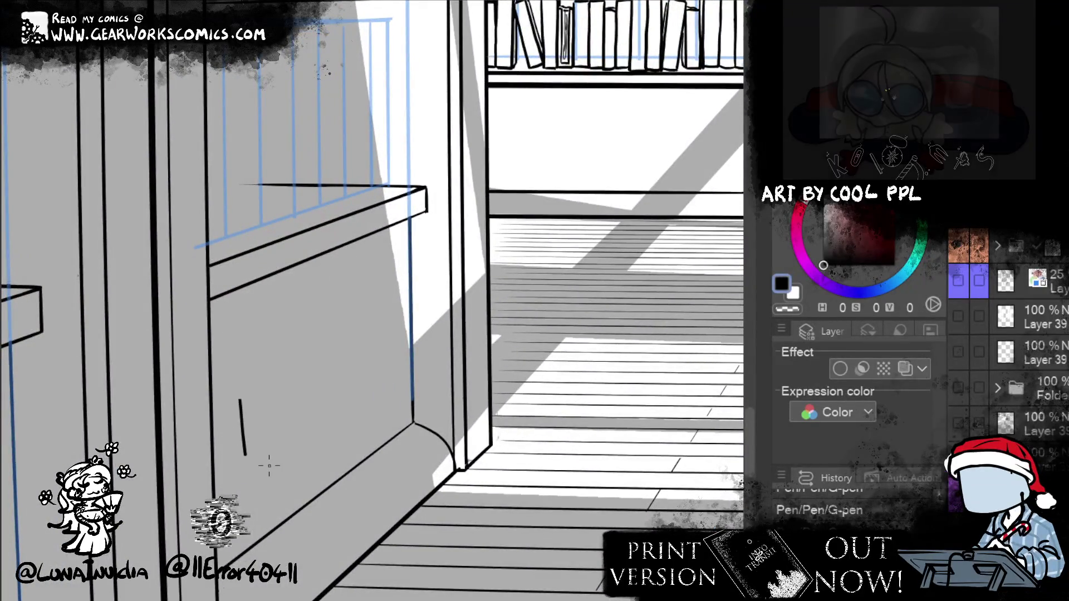
Draw an upward-arrowed vertical axis on the floor beside the silhouette
{"action": "mouse_move", "coordinate": [674, 508]}
{"action": "left_mouse_down"}
{"action": "mouse_move", "coordinate": [290, 331]}
{"action": "mouse_move", "coordinate": [290, 560]}
{"action": "left_mouse_up"}
{"action": "key", "text": "ctrl+z"}
{"action": "left_click_drag", "start_coordinate": [237, 253], "coordinate": [234, 494]}
{"action": "key", "text": "ctrl+z"}
{"action": "mouse_move", "coordinate": [237, 303]}
{"action": "left_mouse_down"}
{"action": "mouse_move", "coordinate": [241, 506]}
{"action": "mouse_move", "coordinate": [262, 301]}
{"action": "mouse_move", "coordinate": [248, 301]}
{"action": "left_mouse_up"}
Write an 'E' label beside the axis and draw a horizontal baseline along the floor
{"action": "left_click_drag", "start_coordinate": [211, 366], "coordinate": [224, 396]}
{"action": "left_click_drag", "start_coordinate": [200, 384], "coordinate": [210, 382]}
{"action": "left_click_drag", "start_coordinate": [238, 507], "coordinate": [446, 499]}
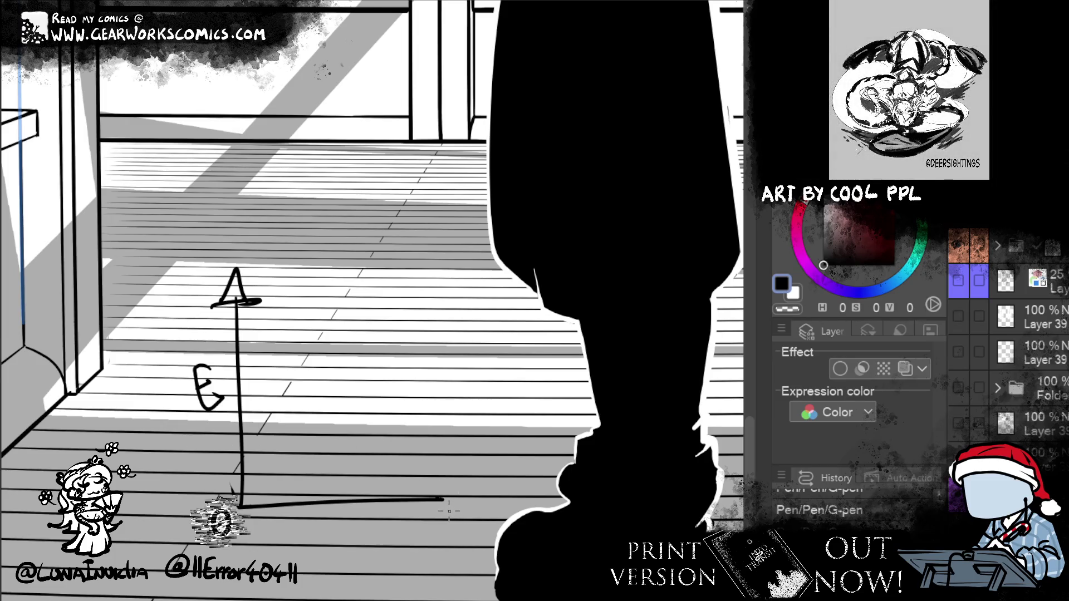
Rework the graph with a Q label, an E-labelled horizontal arrow axis and a rising curve
{"action": "key", "text": "ctrl+z"}
{"action": "key", "text": "ctrl+z"}
{"action": "key", "text": "ctrl+z"}
{"action": "mouse_move", "coordinate": [200, 359]}
{"action": "left_mouse_down"}
{"action": "mouse_move", "coordinate": [189, 389]}
{"action": "mouse_move", "coordinate": [217, 400]}
{"action": "left_mouse_up"}
{"action": "mouse_move", "coordinate": [246, 507]}
{"action": "left_mouse_down"}
{"action": "mouse_move", "coordinate": [485, 486]}
{"action": "mouse_move", "coordinate": [490, 495]}
{"action": "left_mouse_up"}
{"action": "mouse_move", "coordinate": [392, 506]}
{"action": "left_mouse_down"}
{"action": "mouse_move", "coordinate": [370, 504]}
{"action": "mouse_move", "coordinate": [385, 541]}
{"action": "mouse_move", "coordinate": [387, 522]}
{"action": "left_mouse_up"}
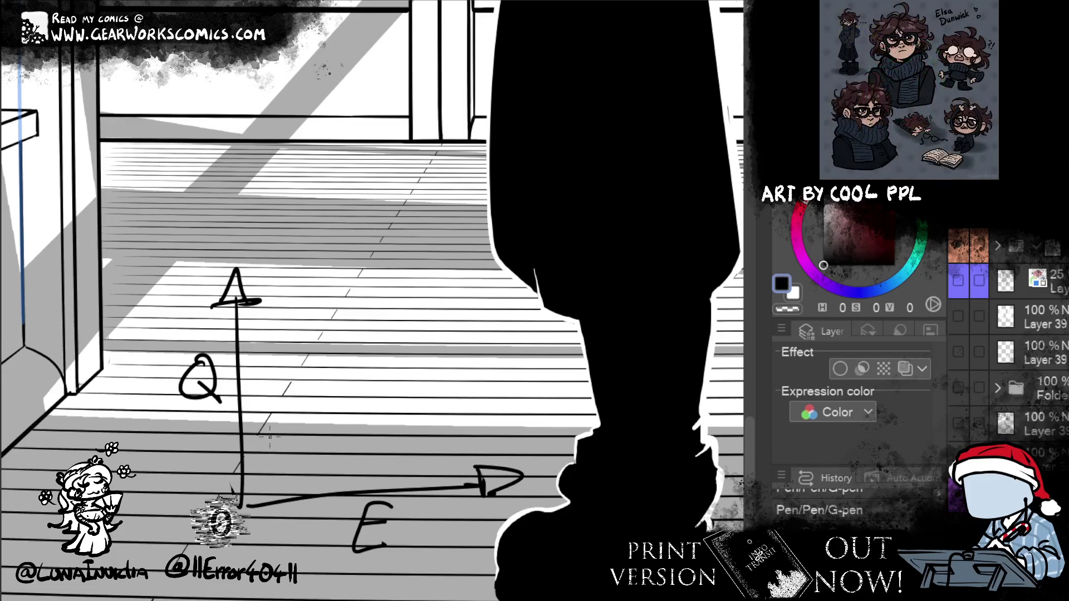
{"action": "mouse_move", "coordinate": [239, 504]}
{"action": "left_mouse_down"}
{"action": "mouse_move", "coordinate": [317, 387]}
{"action": "mouse_move", "coordinate": [359, 362]}
{"action": "mouse_move", "coordinate": [457, 359]}
{"action": "left_mouse_up"}
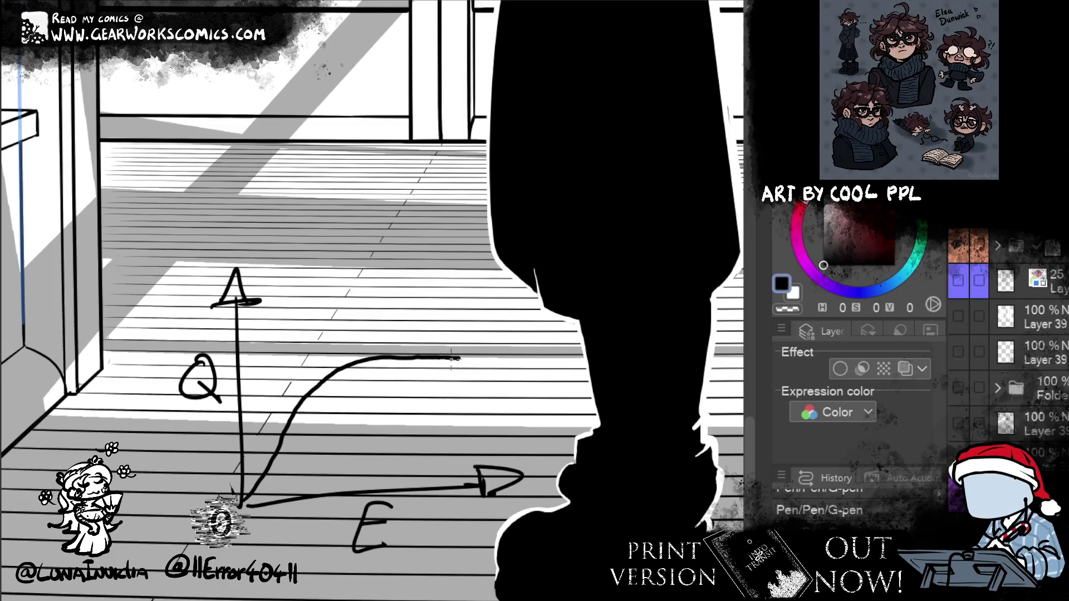
{"action": "left_click_drag", "start_coordinate": [366, 277], "coordinate": [346, 469]}
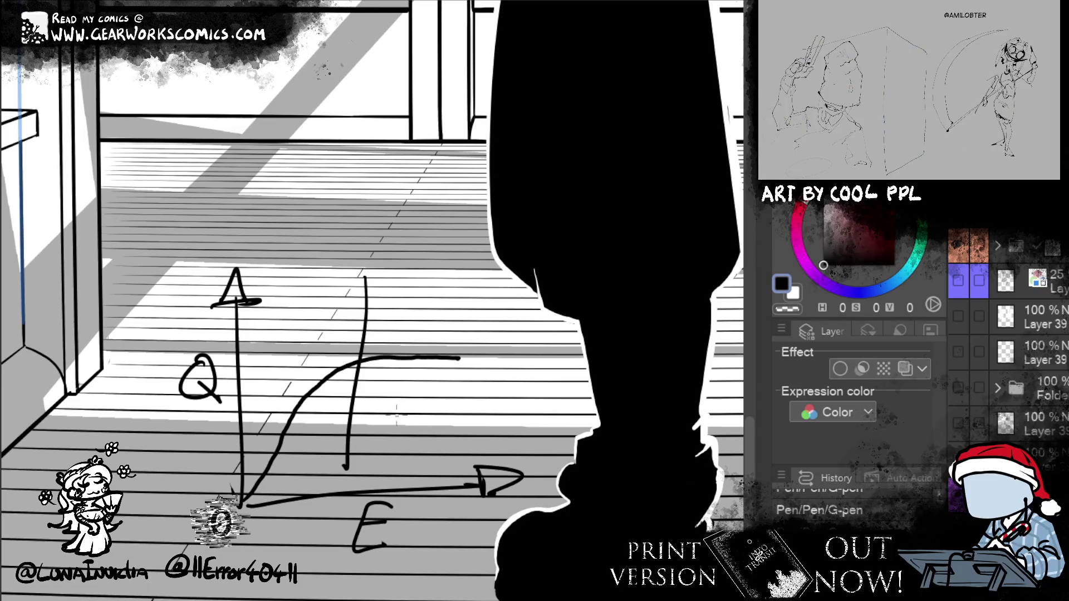
{"action": "mouse_move", "coordinate": [241, 489]}
{"action": "left_mouse_down"}
{"action": "mouse_move", "coordinate": [260, 435]}
{"action": "mouse_move", "coordinate": [372, 343]}
{"action": "left_mouse_up"}
Undo every graph stroke and move the view back to the bookshelves
{"action": "key", "text": "ctrl+z"}
{"action": "mouse_move", "coordinate": [245, 429]}
{"action": "left_mouse_down"}
{"action": "mouse_move", "coordinate": [379, 423]}
{"action": "mouse_move", "coordinate": [223, 420]}
{"action": "left_mouse_up"}
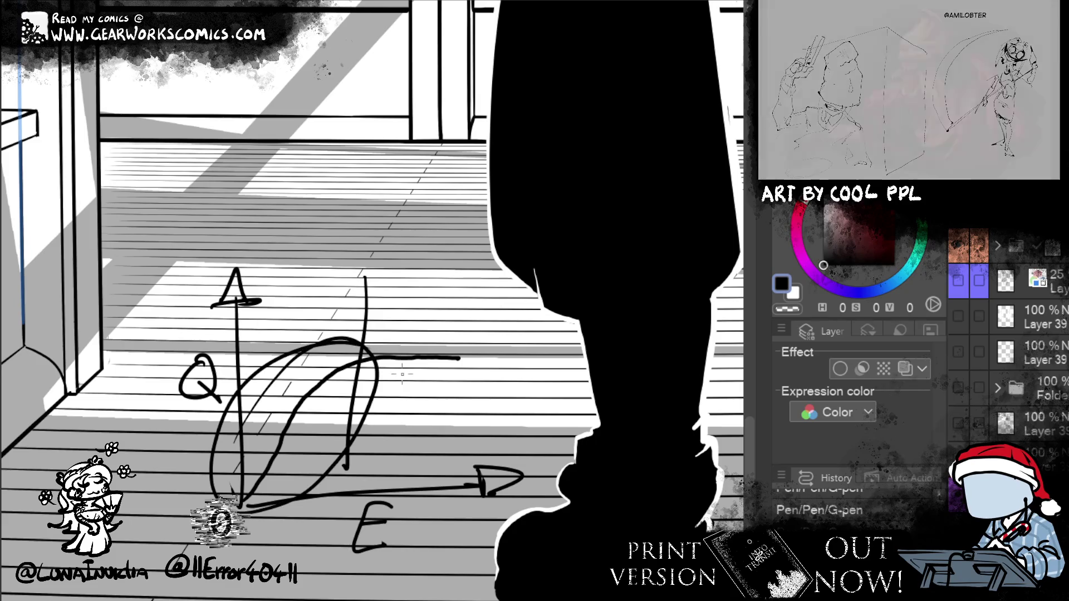
{"action": "key", "text": "ctrl+z"}
{"action": "key", "text": "ctrl+z"}
{"action": "key", "text": "ctrl+z"}
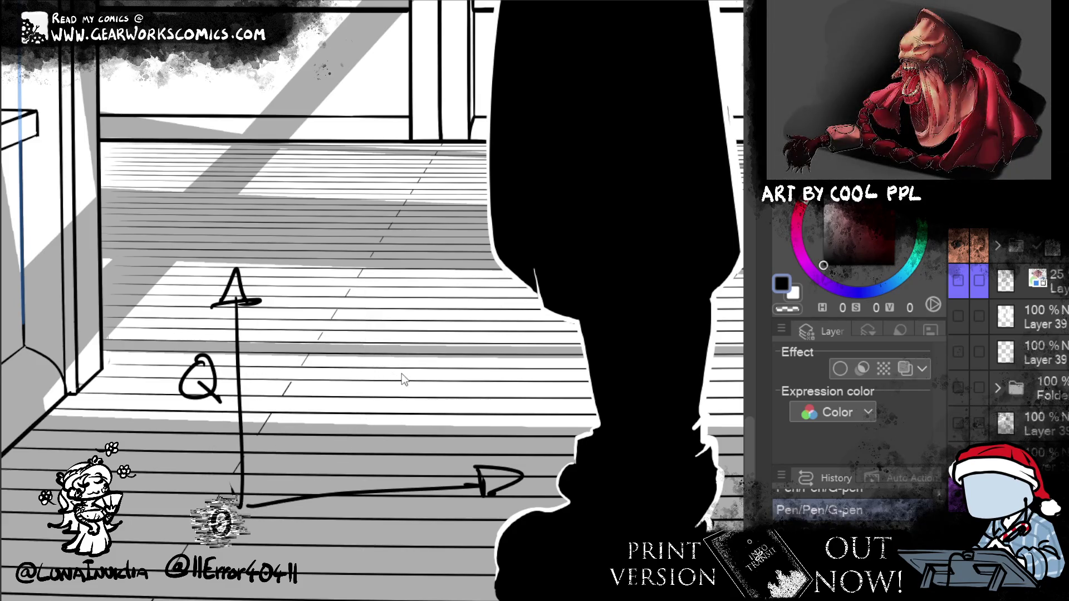
{"action": "key", "text": "ctrl+z"}
{"action": "key", "text": "ctrl+z"}
{"action": "key", "text": "ctrl+z"}
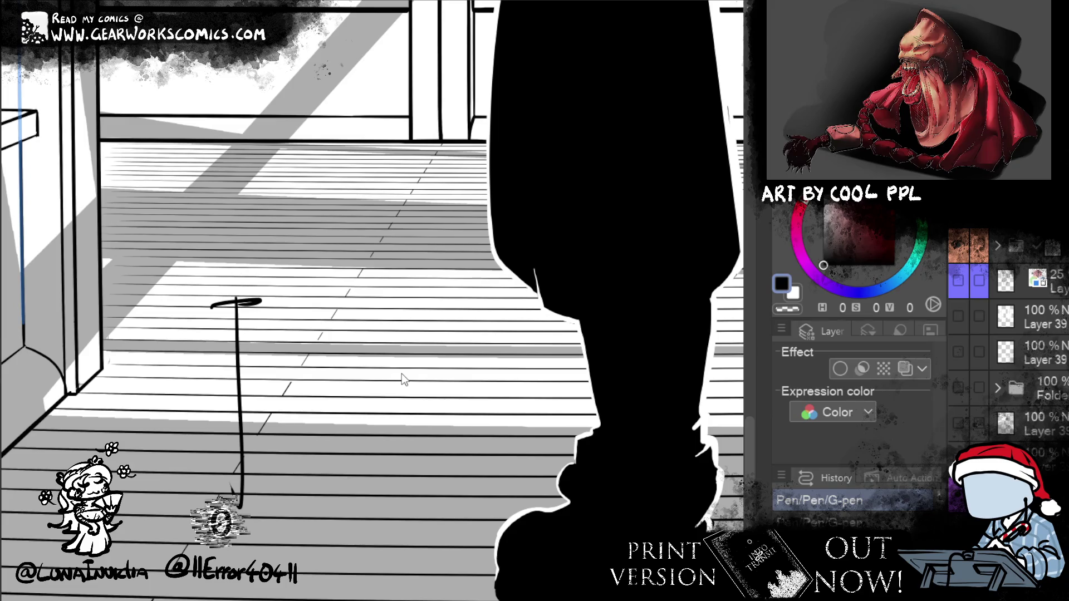
{"action": "key", "text": "ctrl+z"}
{"action": "key", "text": "ctrl+z"}
{"action": "left_click_drag", "start_coordinate": [402, 379], "coordinate": [216, 556]}
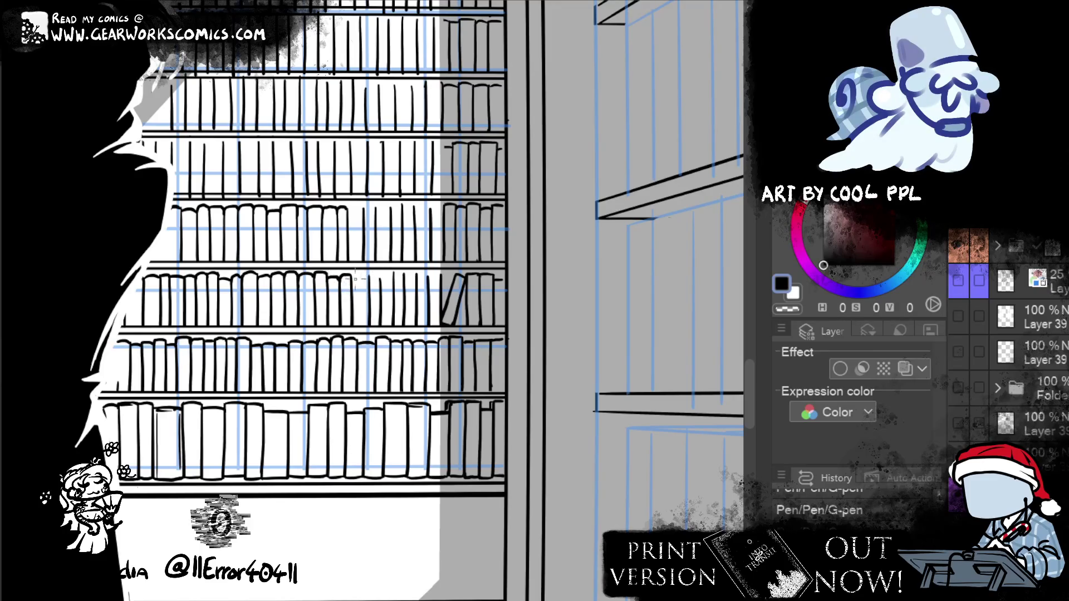
Ink and extend the book-top outlines on the shelf, erasing a stray mark among them
{"action": "left_click_drag", "start_coordinate": [353, 276], "coordinate": [368, 274]}
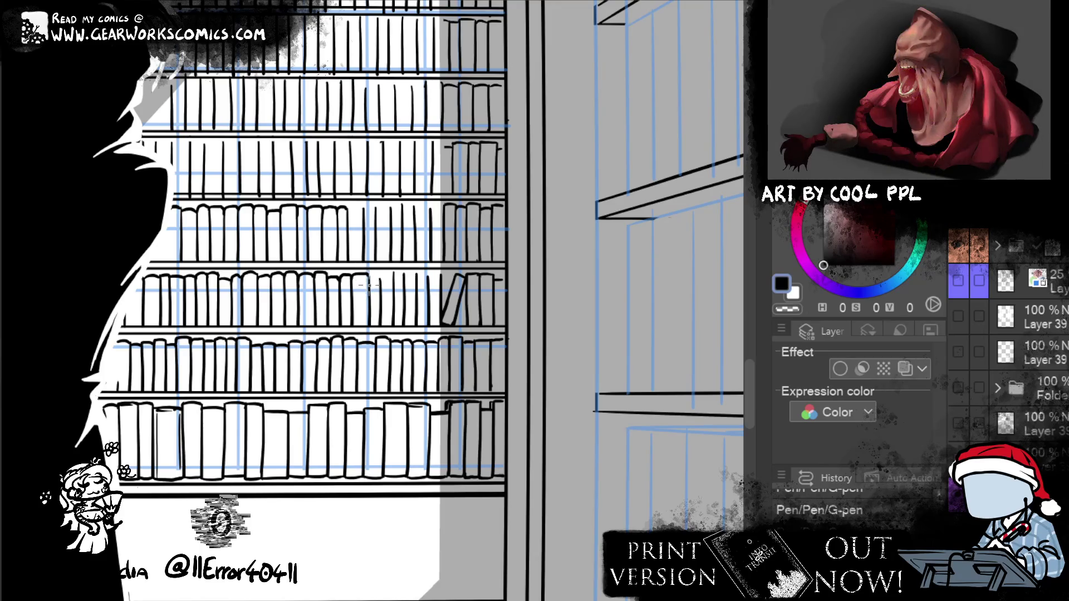
{"action": "left_click_drag", "start_coordinate": [383, 276], "coordinate": [385, 291]}
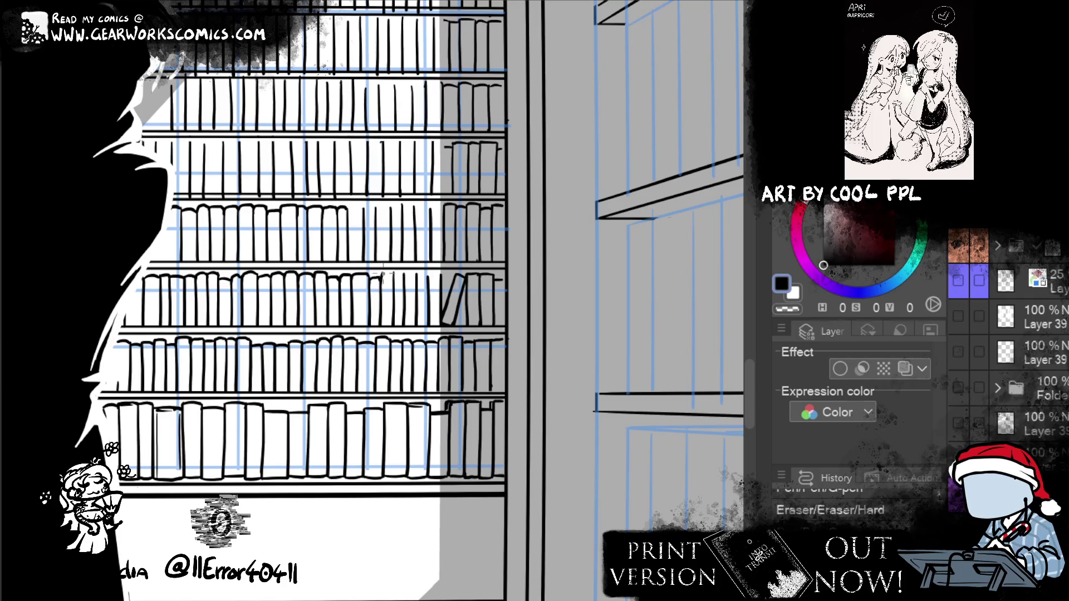
{"action": "left_click_drag", "start_coordinate": [391, 276], "coordinate": [393, 281]}
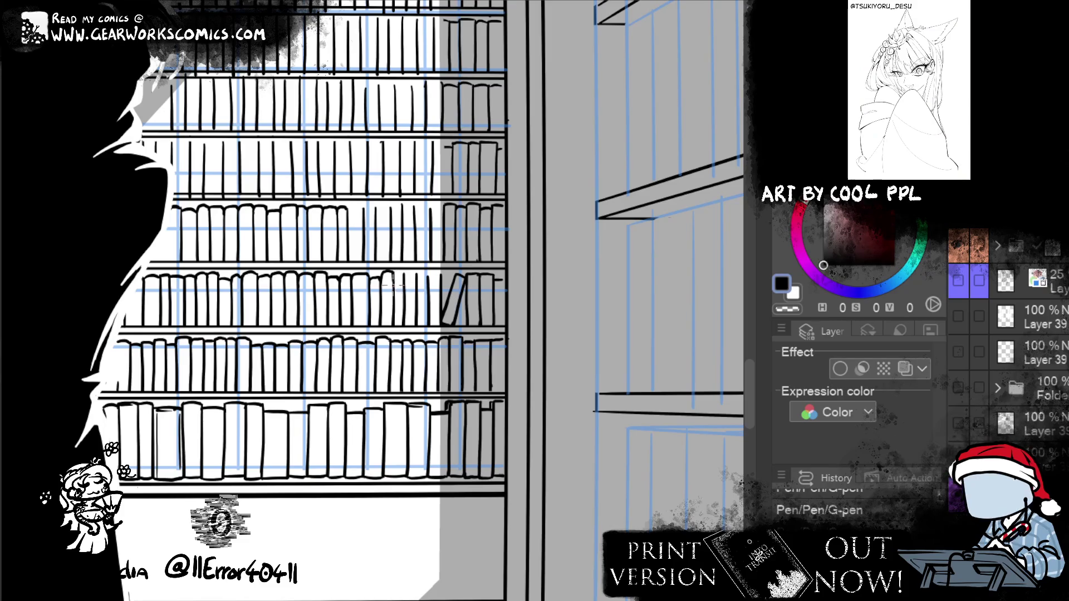
{"action": "left_click_drag", "start_coordinate": [394, 274], "coordinate": [404, 274]}
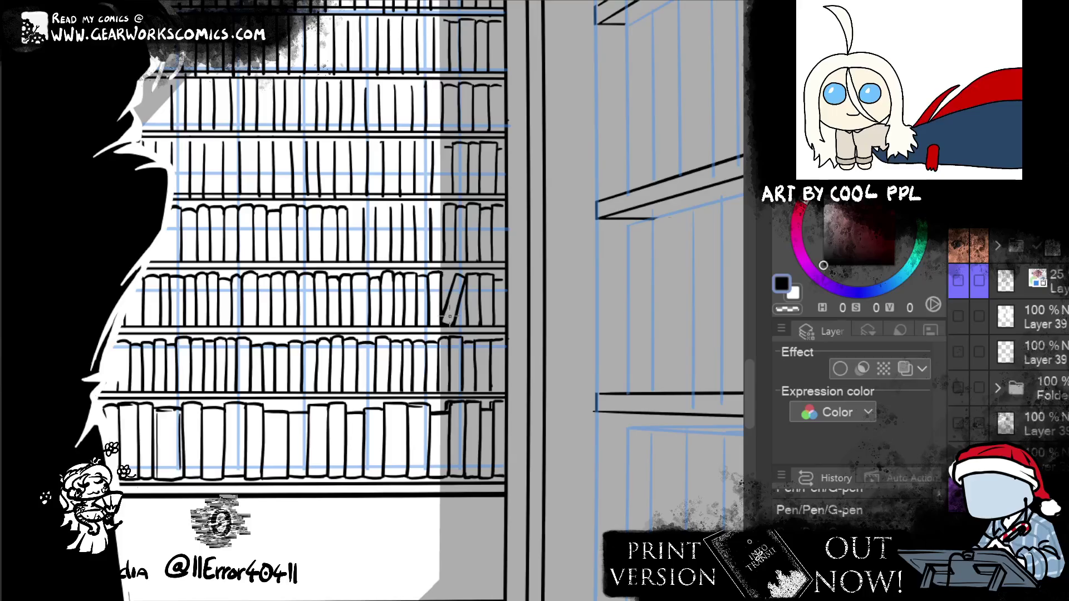
{"action": "mouse_move", "coordinate": [564, 278]}
{"action": "left_mouse_down"}
{"action": "mouse_move", "coordinate": [573, 219]}
{"action": "mouse_move", "coordinate": [472, 217]}
{"action": "left_mouse_up"}
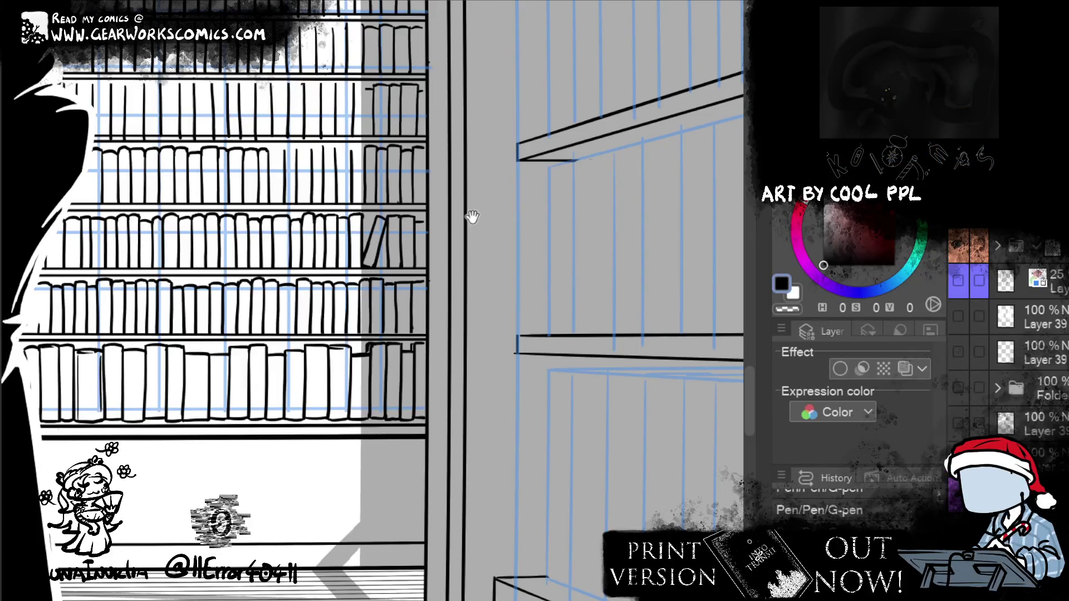
{"action": "left_click_drag", "start_coordinate": [472, 217], "coordinate": [607, 247]}
Pan right and down until the figure's head with white eyes and the light beam show
{"action": "mouse_move", "coordinate": [530, 182]}
{"action": "left_mouse_down"}
{"action": "mouse_move", "coordinate": [602, 219]}
{"action": "mouse_move", "coordinate": [588, 208]}
{"action": "left_mouse_up"}
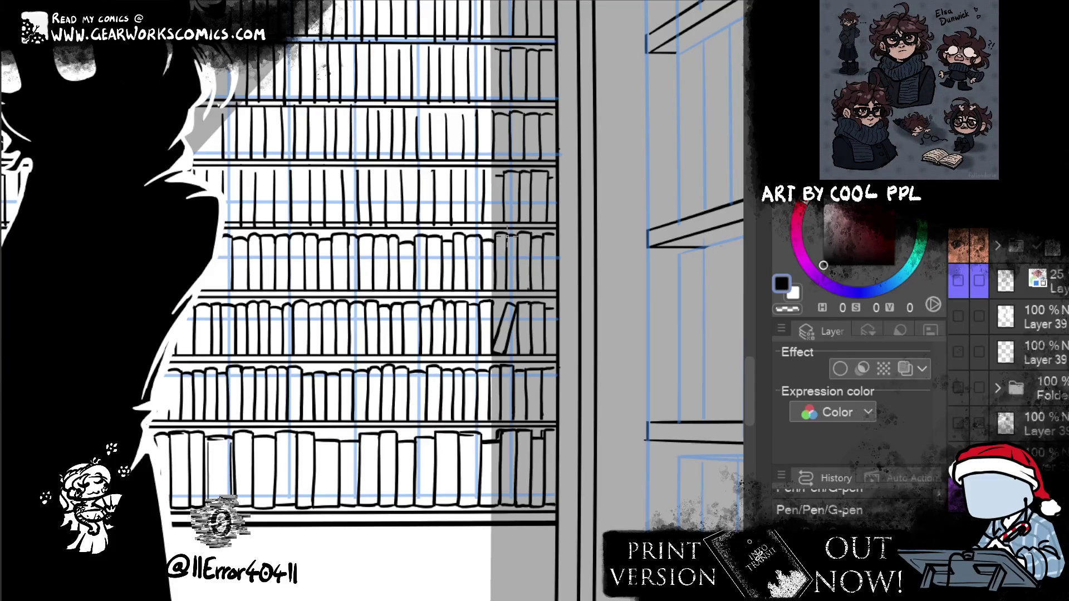
{"action": "left_click_drag", "start_coordinate": [504, 240], "coordinate": [532, 273]}
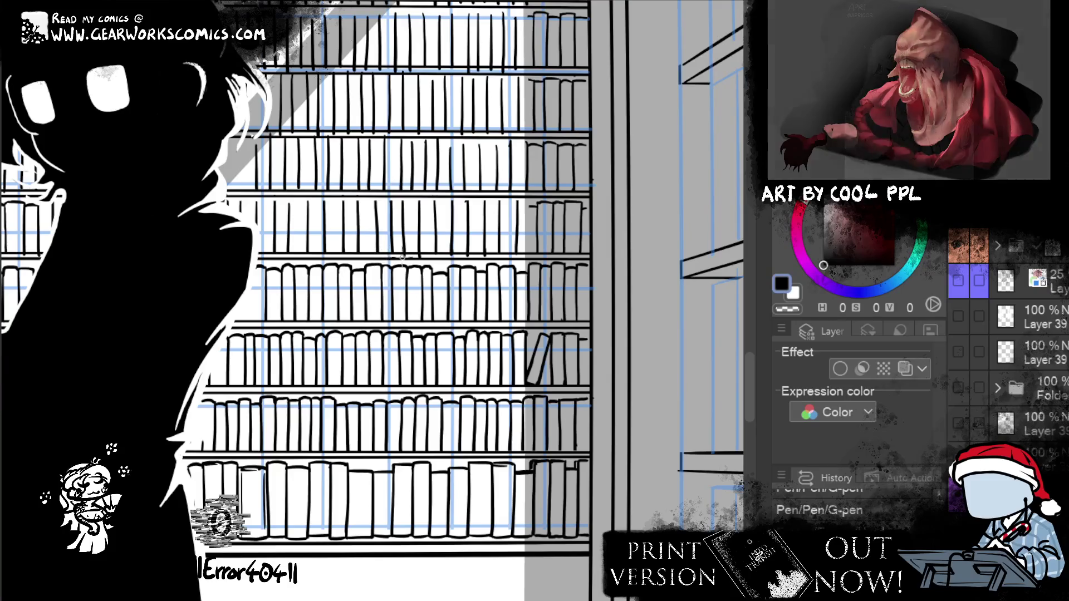
{"action": "mouse_move", "coordinate": [429, 253]}
{"action": "left_mouse_down"}
{"action": "mouse_move", "coordinate": [535, 342]}
{"action": "mouse_move", "coordinate": [647, 398]}
{"action": "mouse_move", "coordinate": [656, 375]}
{"action": "left_mouse_up"}
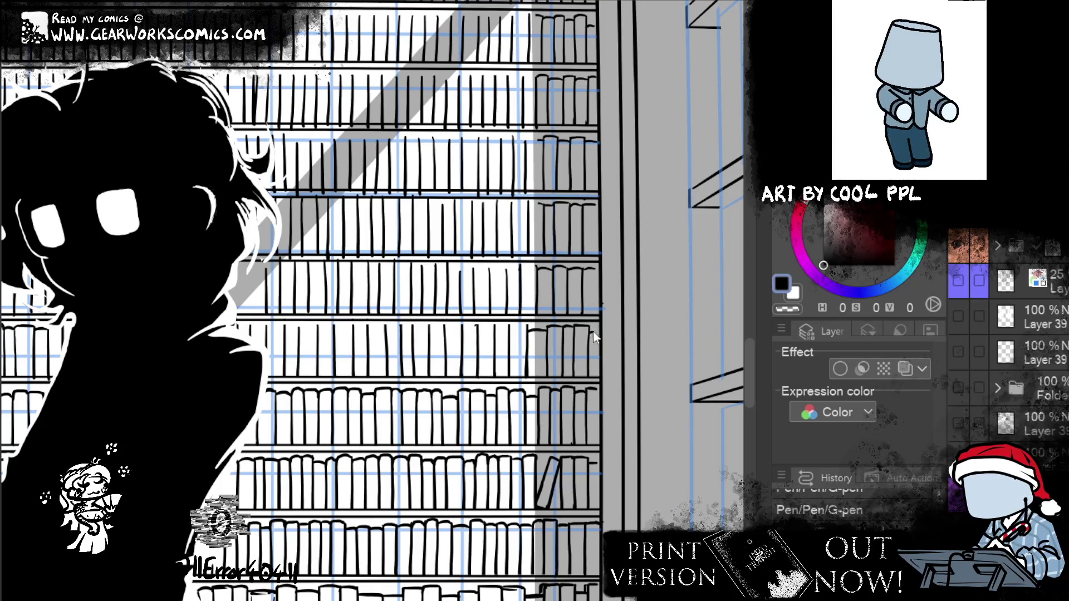
Select Liquify, bring the upper shelves into view, and add a small ink mark to a book spine
{"action": "key", "text": "e"}
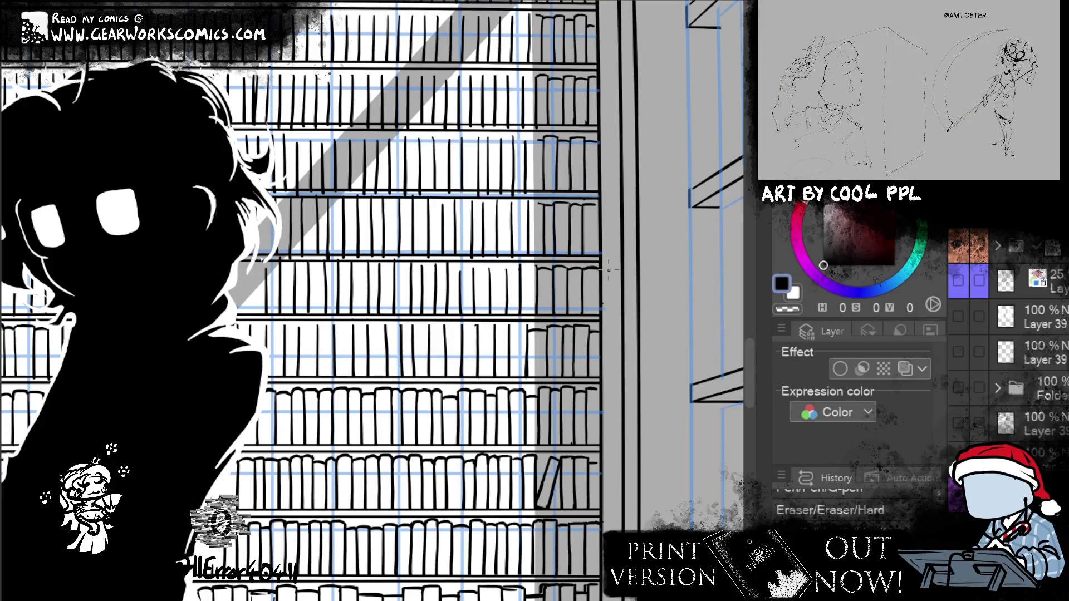
{"action": "key", "text": "j"}
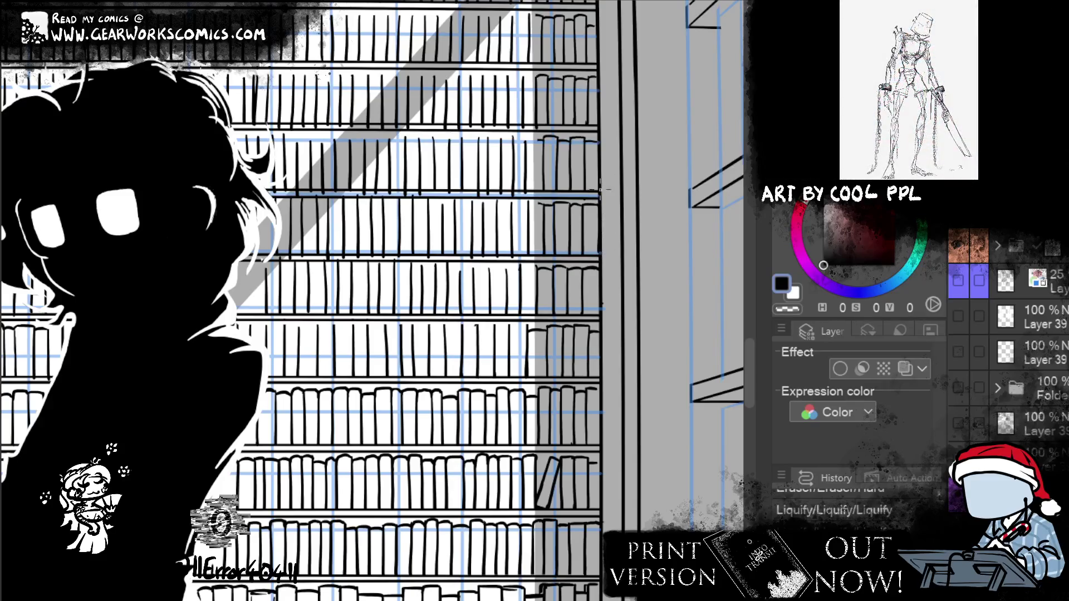
{"action": "left_click_drag", "start_coordinate": [648, 131], "coordinate": [590, 174]}
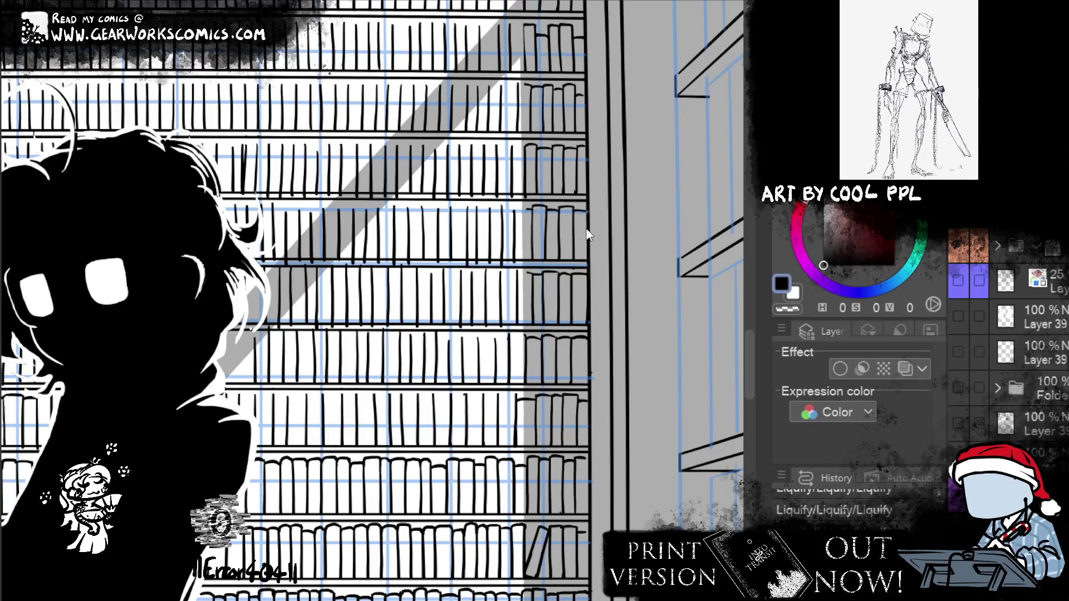
{"action": "mouse_move", "coordinate": [624, 177]}
{"action": "left_mouse_down"}
{"action": "mouse_move", "coordinate": [628, 248]}
{"action": "mouse_move", "coordinate": [611, 268]}
{"action": "left_mouse_up"}
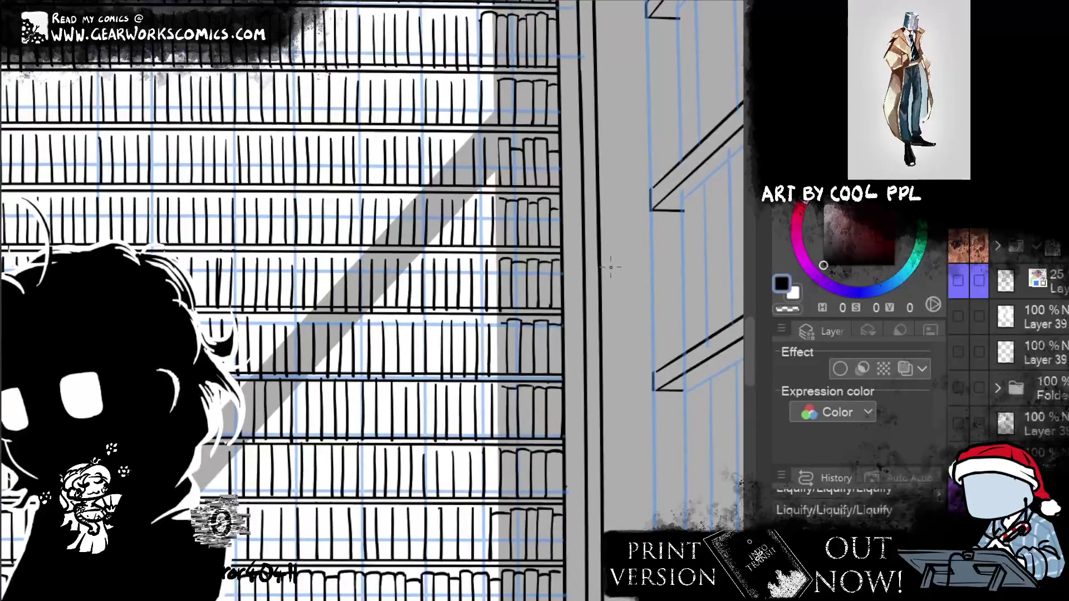
{"action": "left_click", "coordinate": [544, 298]}
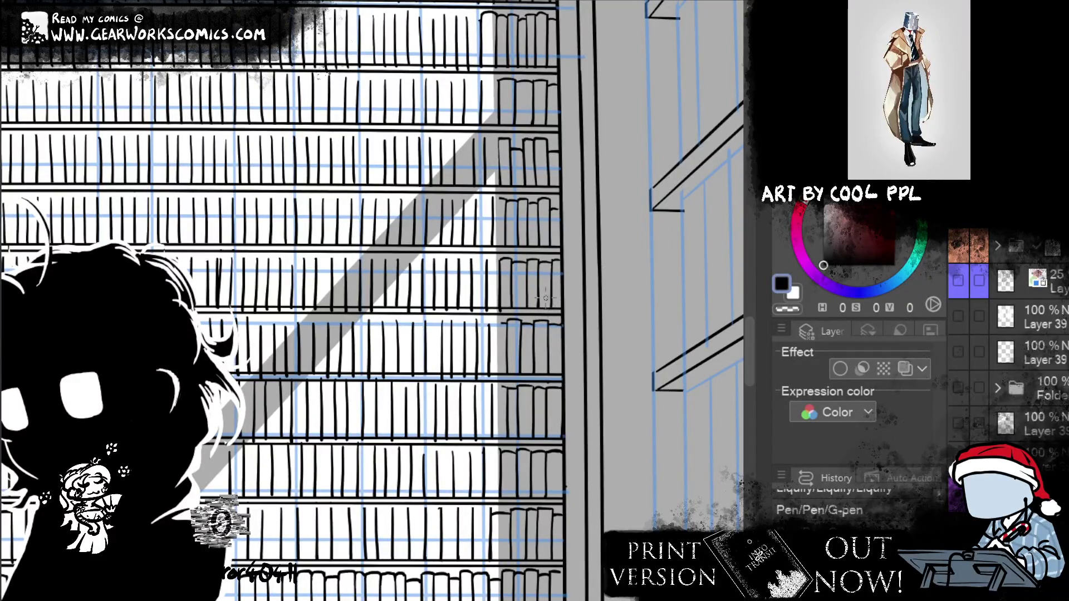
Add a small ink mark on the shelf, then erase a stray bit of ink with the Hard eraser
{"action": "left_click", "coordinate": [220, 308]}
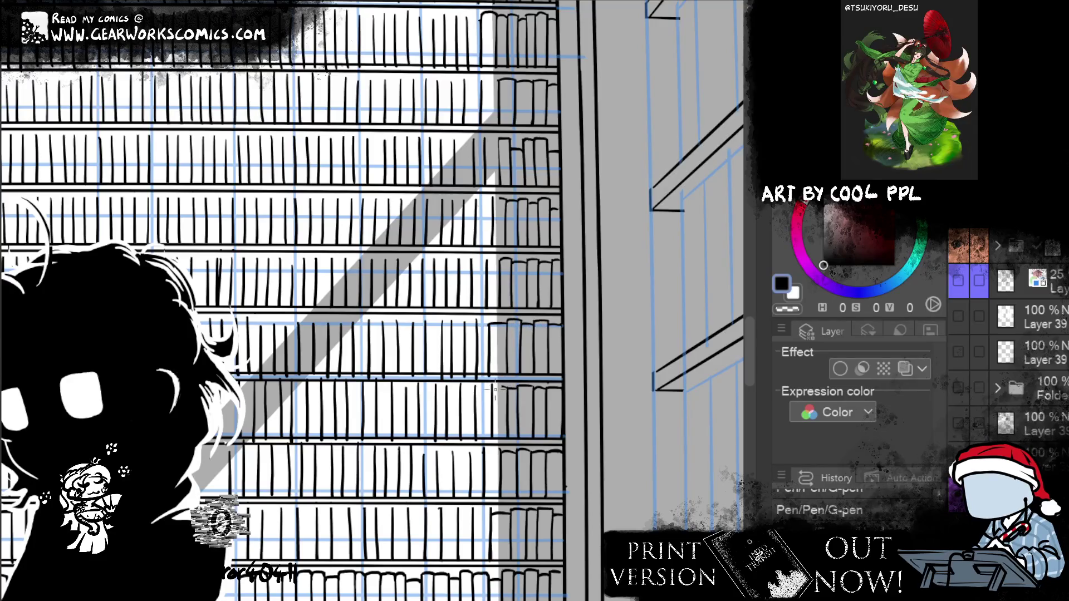
{"action": "key", "text": "e"}
{"action": "left_click_drag", "start_coordinate": [496, 390], "coordinate": [510, 390]}
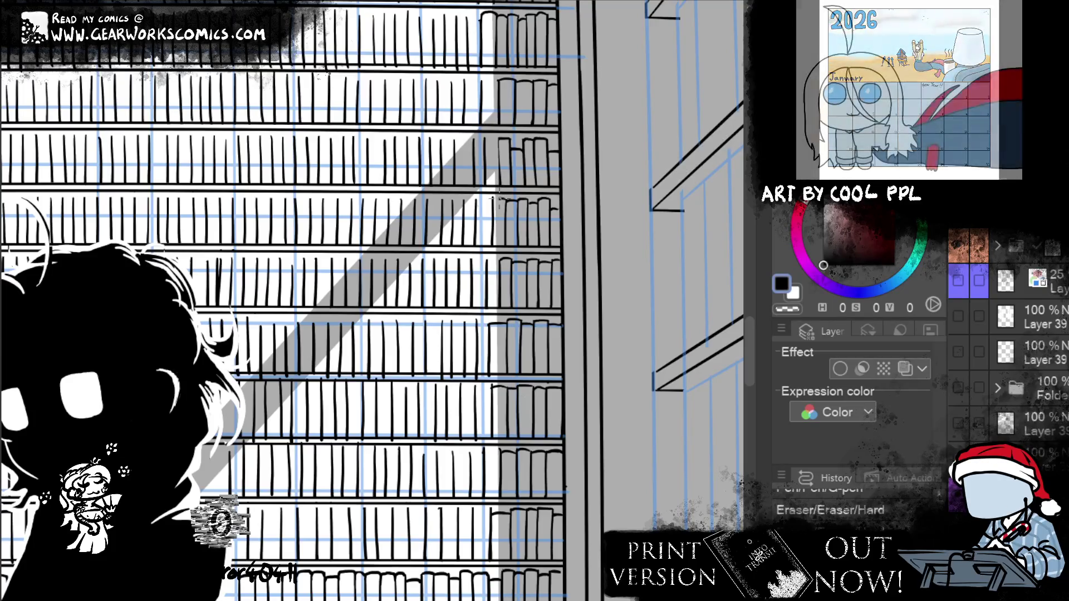
{"action": "left_click", "coordinate": [497, 205]}
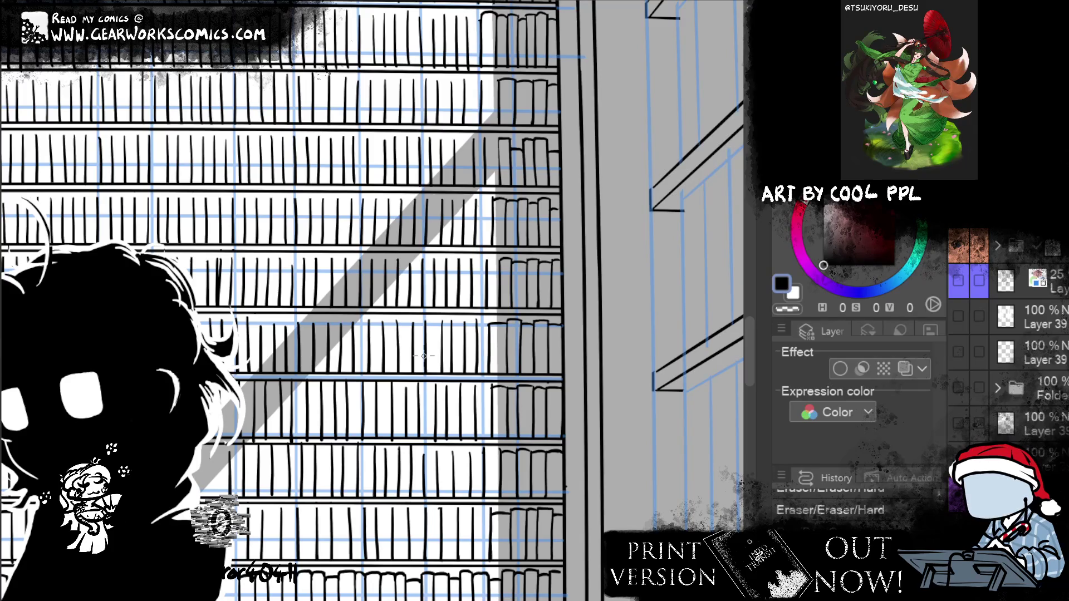
{"action": "left_click_drag", "start_coordinate": [482, 388], "coordinate": [529, 360]}
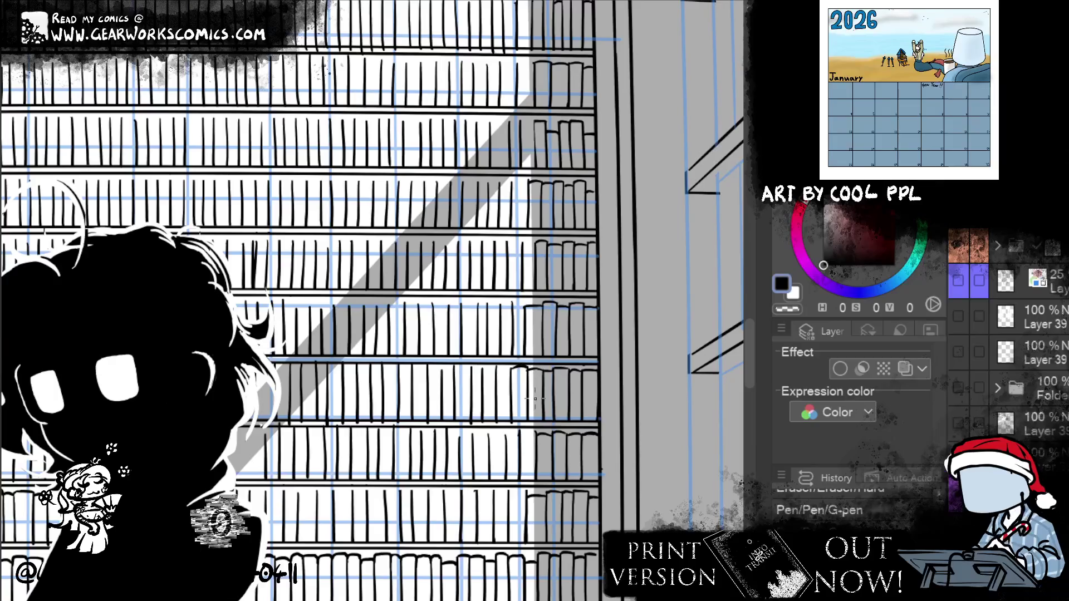
Redraw a short line along the shelf edge, erase the excess ink, and pan to more shelves
{"action": "left_click_drag", "start_coordinate": [594, 361], "coordinate": [615, 363]}
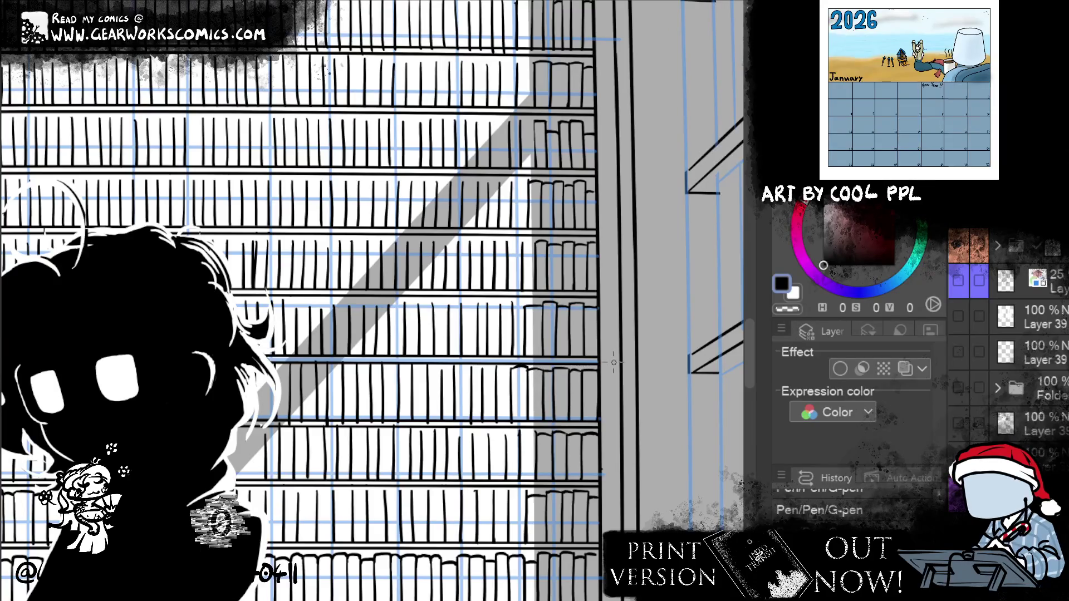
{"action": "key", "text": "ctrl+z"}
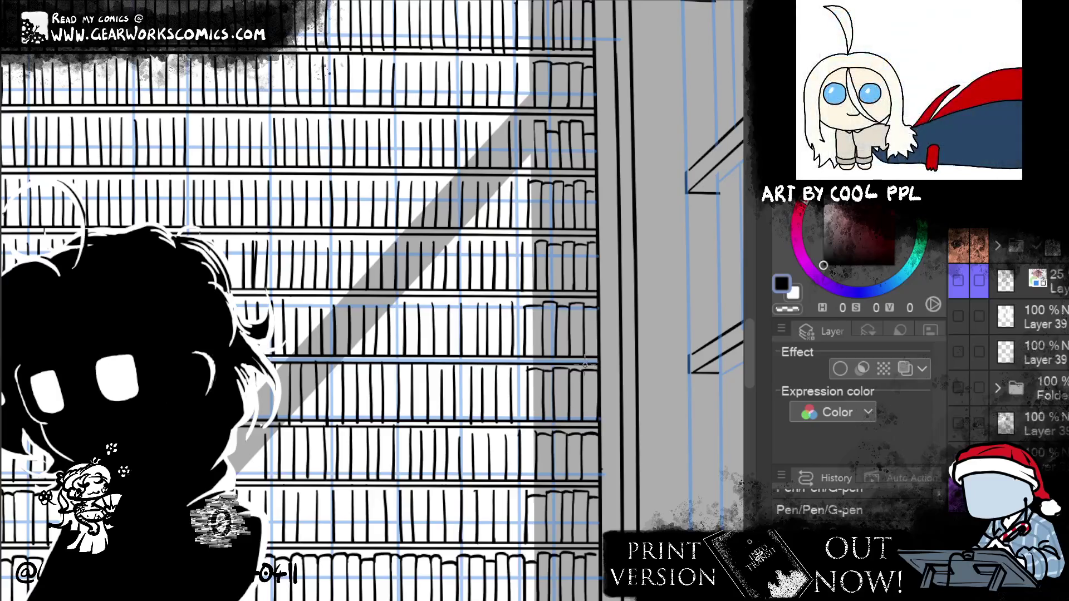
{"action": "left_click_drag", "start_coordinate": [524, 377], "coordinate": [536, 365]}
{"action": "left_click_drag", "start_coordinate": [536, 369], "coordinate": [540, 364]}
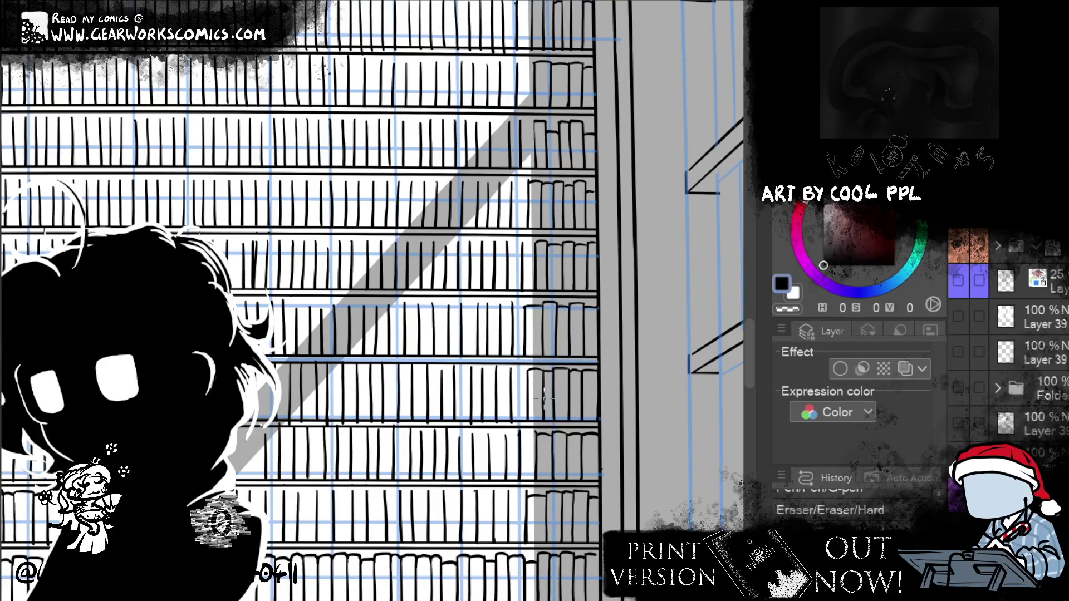
{"action": "left_click_drag", "start_coordinate": [514, 373], "coordinate": [526, 373]}
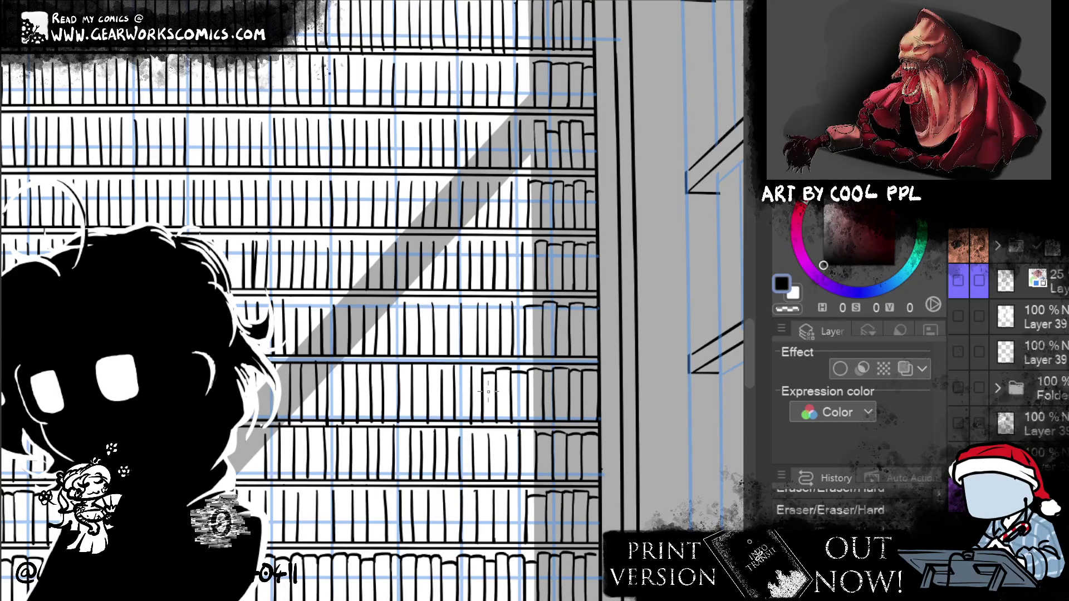
{"action": "left_click_drag", "start_coordinate": [575, 418], "coordinate": [690, 384]}
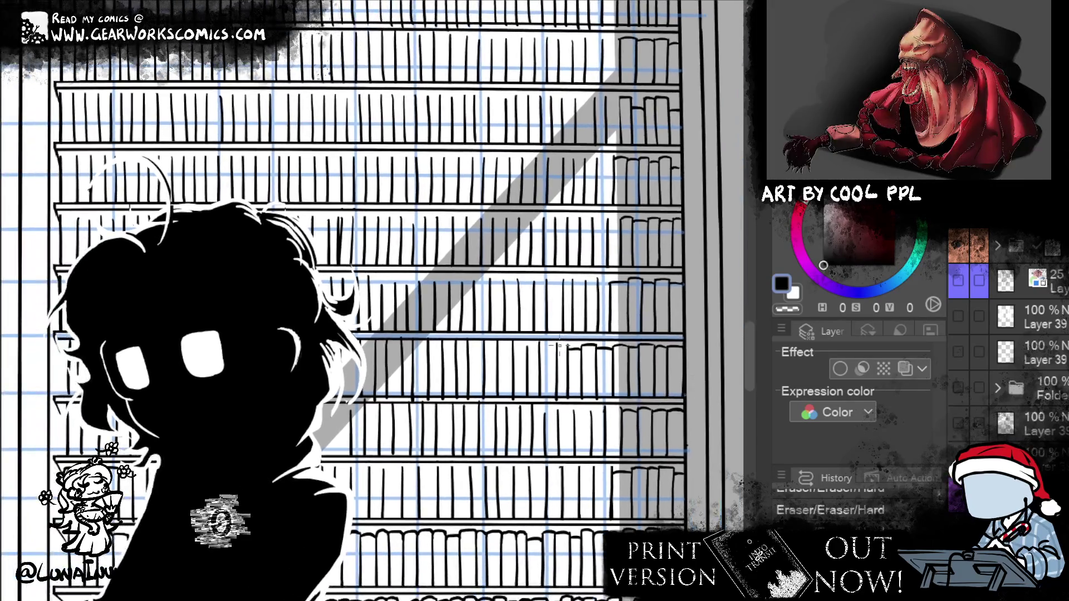
Extend the shelf edge with short dark lines and small marks, erasing stray bits of linework
{"action": "key", "text": "p"}
{"action": "left_click_drag", "start_coordinate": [540, 348], "coordinate": [548, 357]}
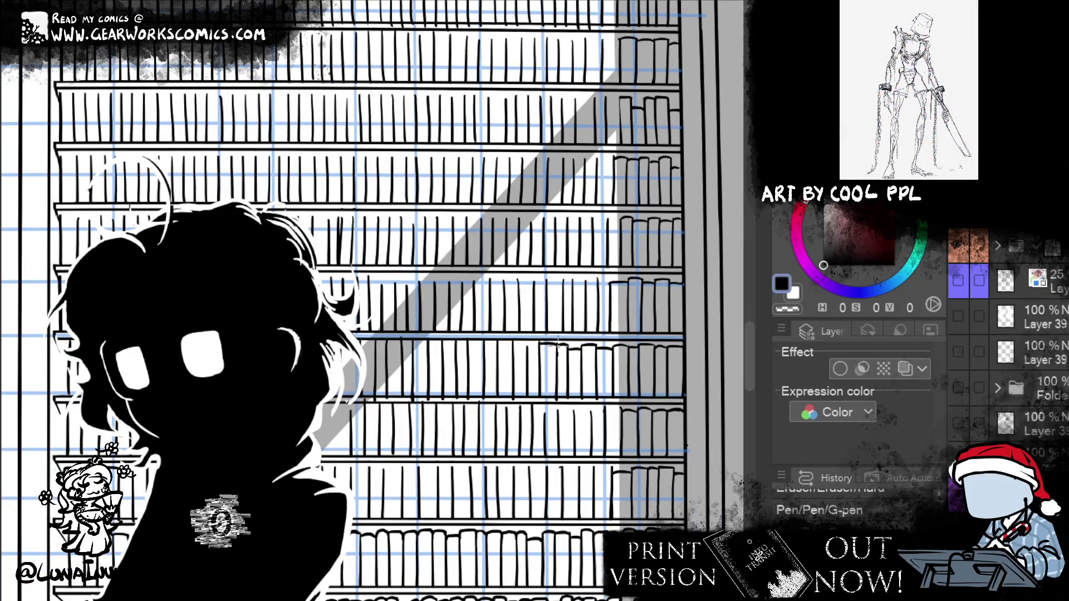
{"action": "left_click_drag", "start_coordinate": [539, 345], "coordinate": [557, 343]}
{"action": "key", "text": "e"}
{"action": "mouse_move", "coordinate": [560, 333]}
{"action": "left_mouse_down"}
{"action": "mouse_move", "coordinate": [547, 332]}
{"action": "mouse_move", "coordinate": [548, 351]}
{"action": "left_mouse_up"}
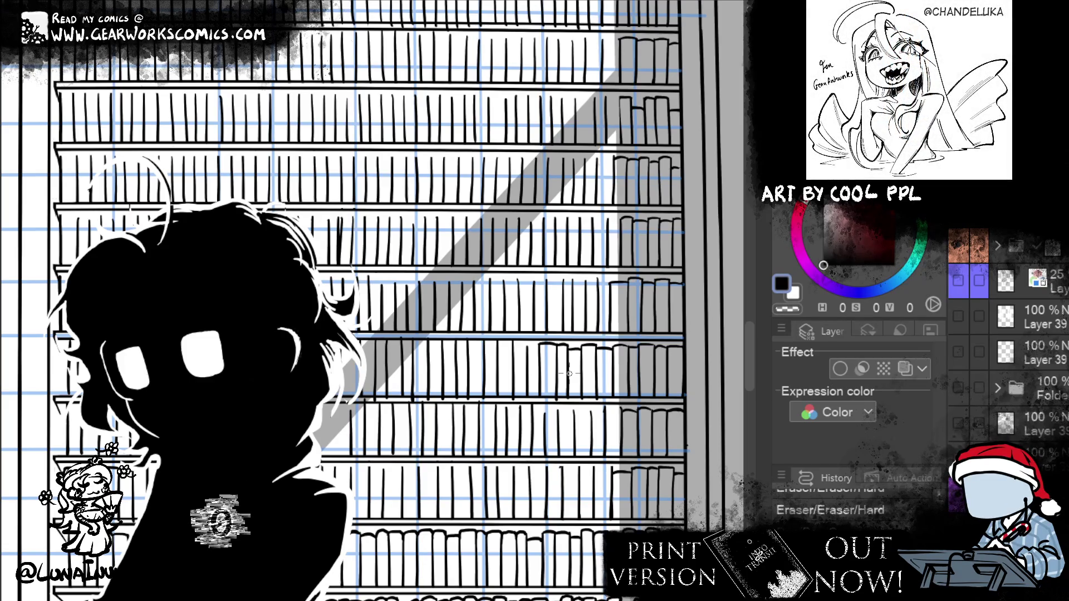
{"action": "left_click", "coordinate": [525, 349]}
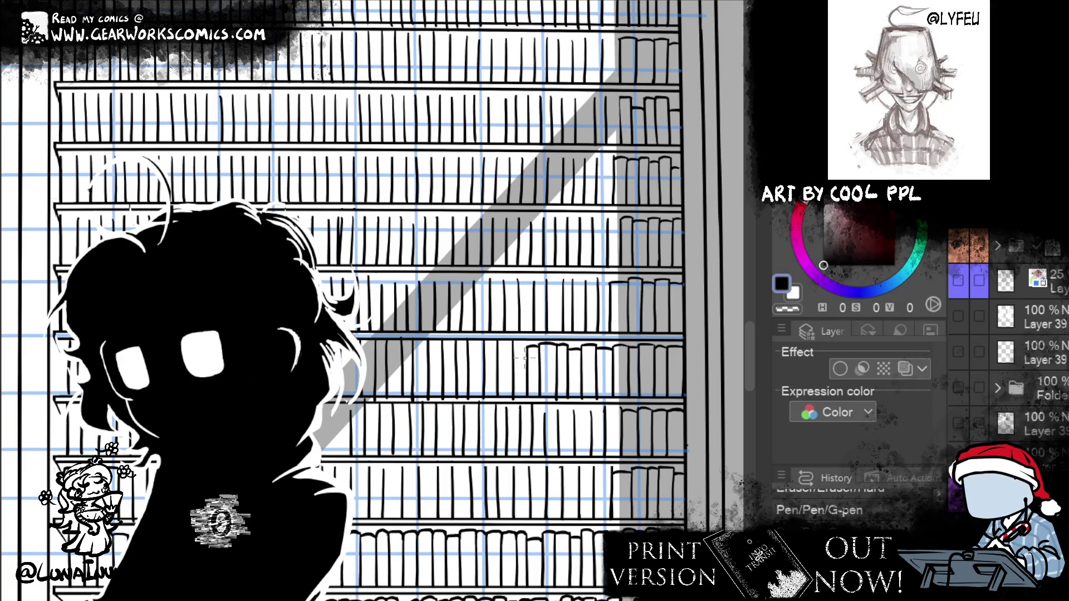
{"action": "left_click", "coordinate": [520, 348]}
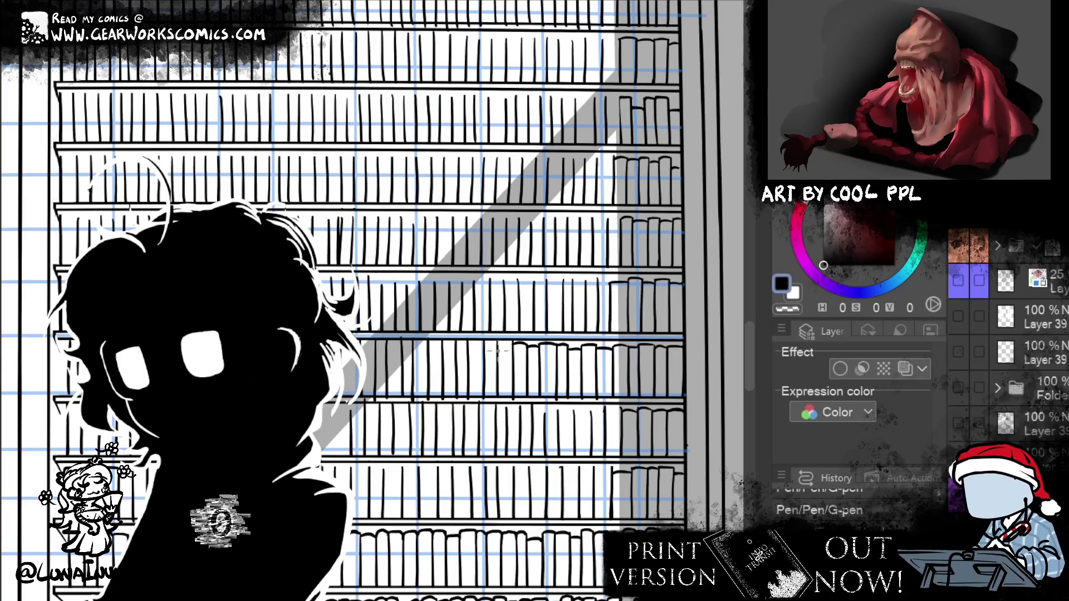
{"action": "left_click_drag", "start_coordinate": [503, 346], "coordinate": [503, 356]}
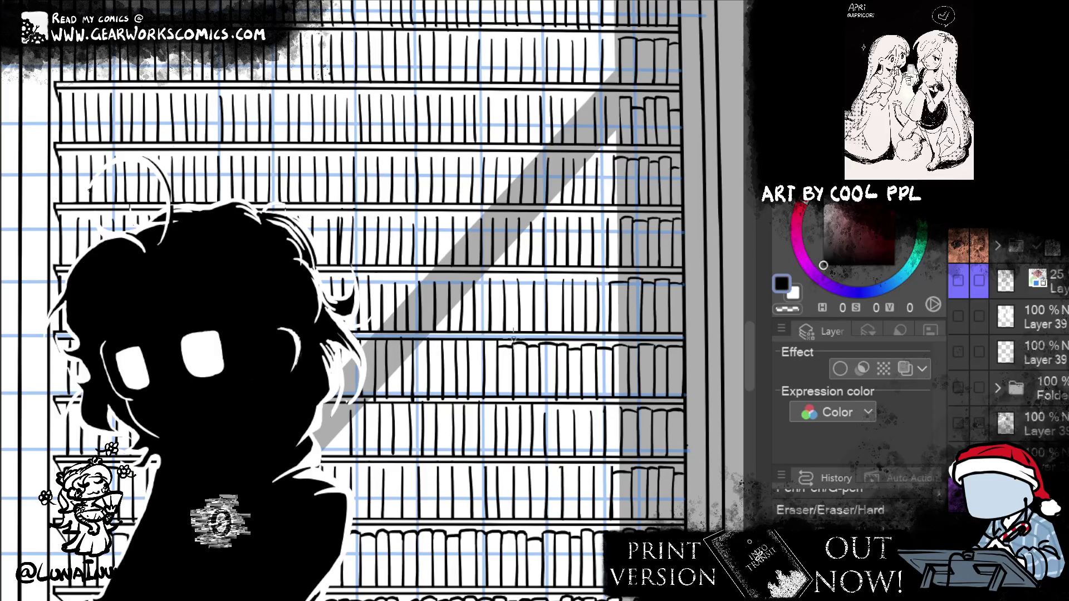
{"action": "left_click", "coordinate": [511, 337]}
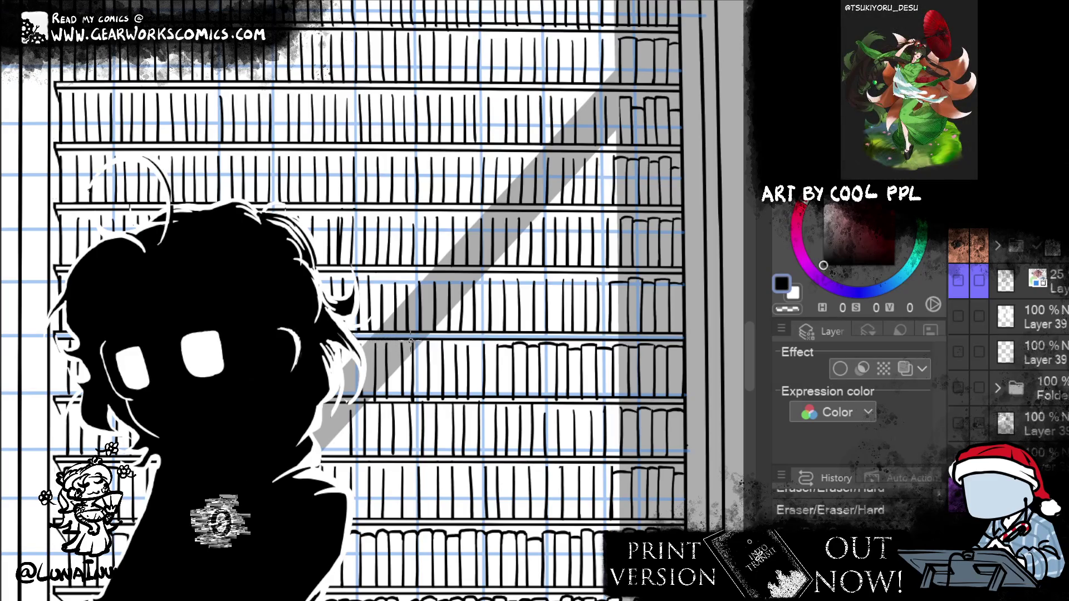
Draw a short line on the right shelf, trim its excess, and add a small ink mark
{"action": "key", "text": "p"}
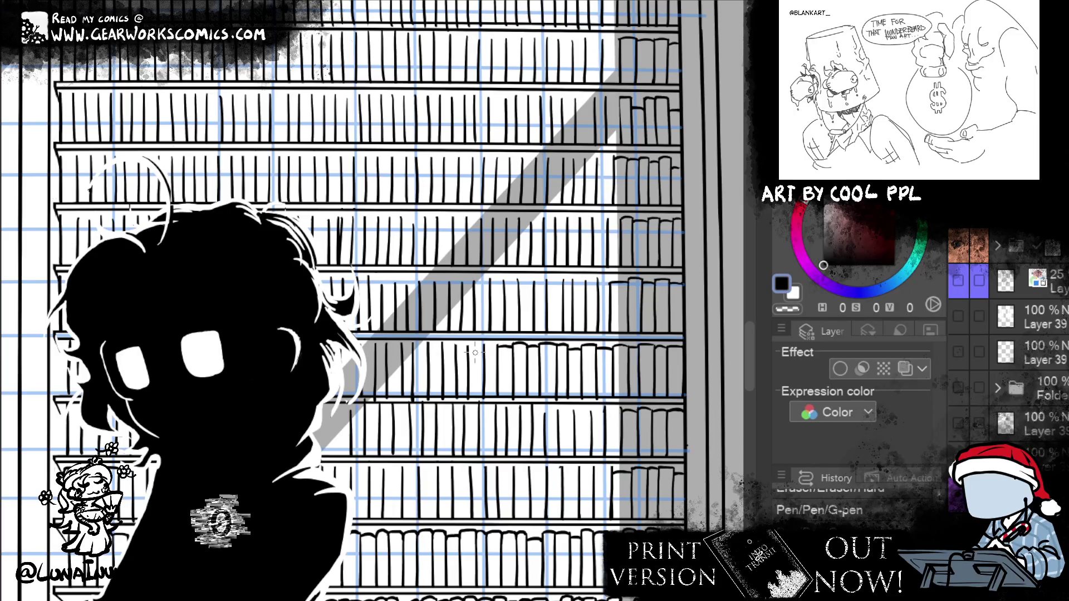
{"action": "left_click_drag", "start_coordinate": [511, 337], "coordinate": [515, 349]}
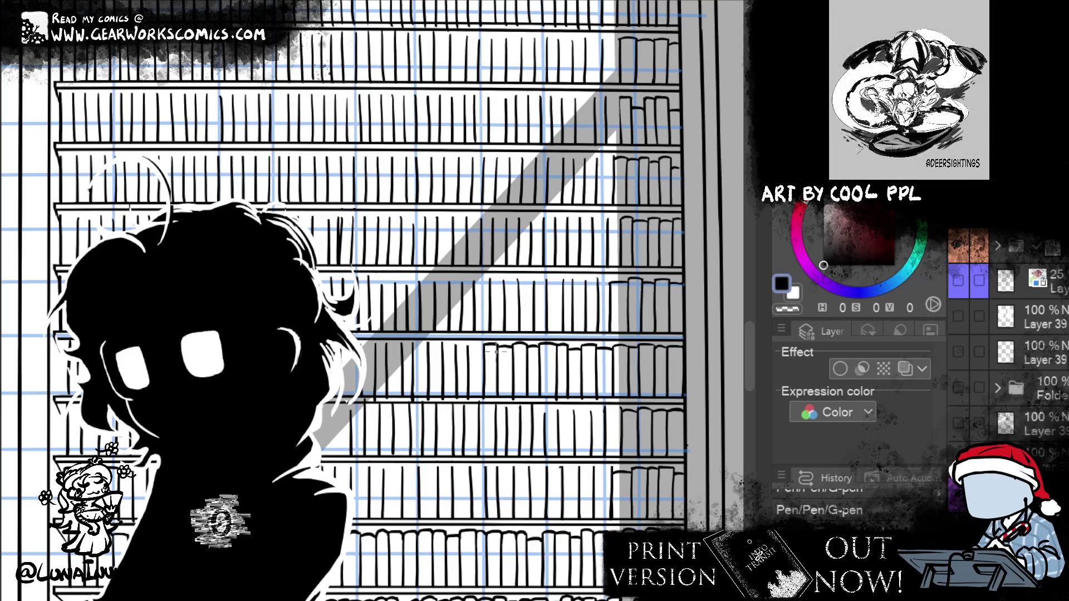
{"action": "key", "text": "e"}
{"action": "left_click_drag", "start_coordinate": [485, 348], "coordinate": [471, 345]}
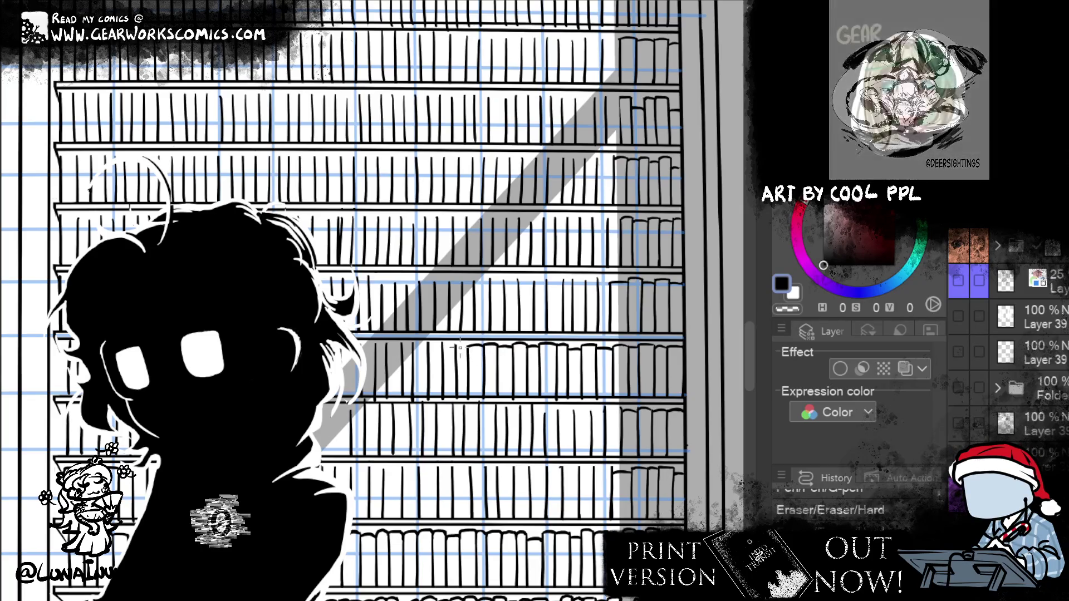
{"action": "left_click_drag", "start_coordinate": [459, 348], "coordinate": [459, 353]}
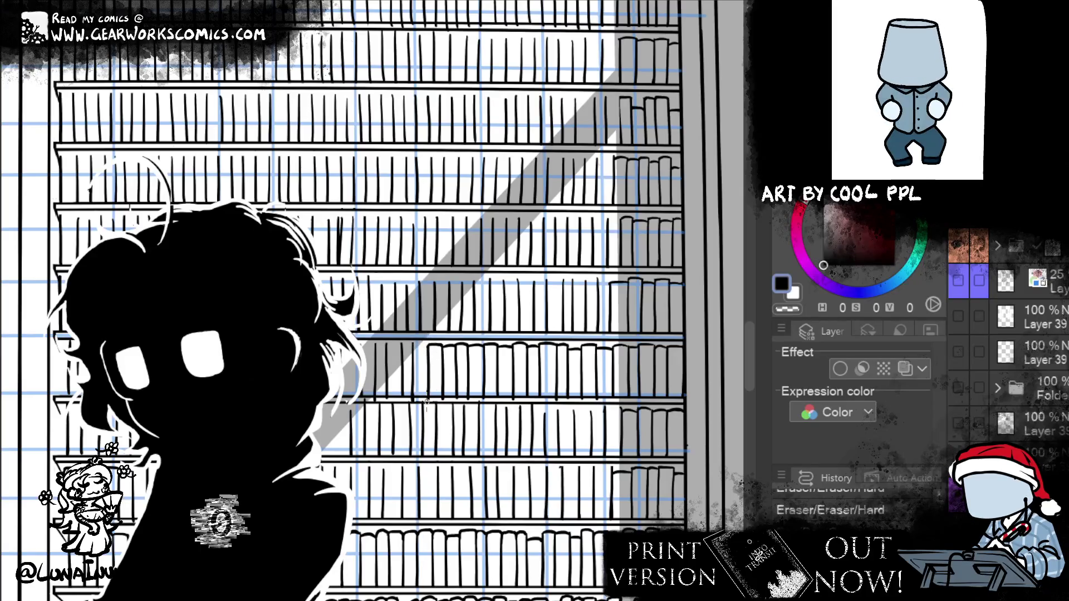
{"action": "left_click", "coordinate": [426, 346]}
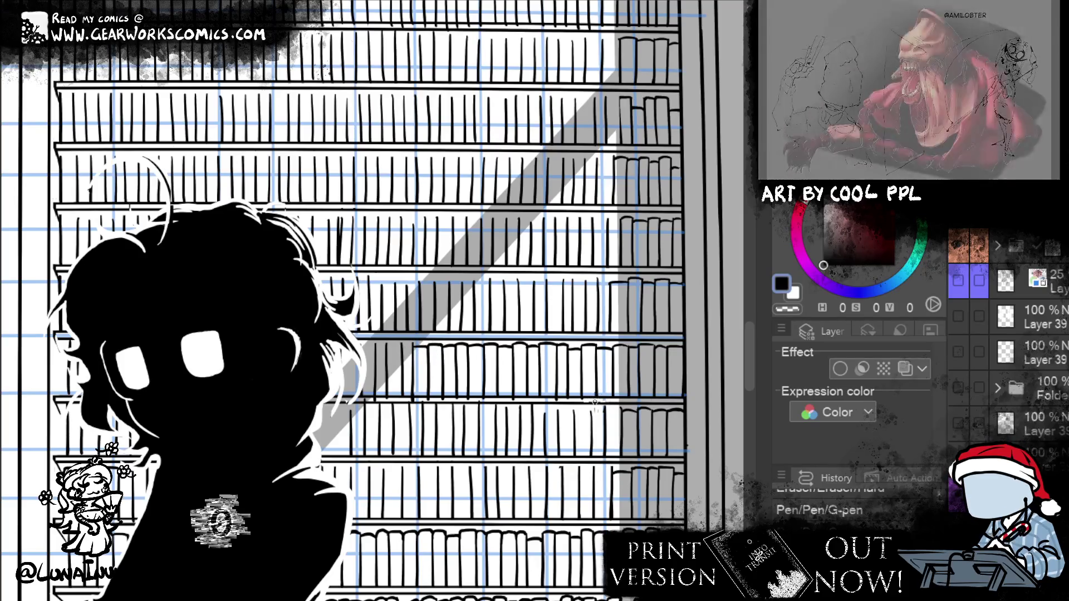
Fix book lines near the shelf bottom with small ink marks and erase part of the linework
{"action": "left_click", "coordinate": [554, 395]}
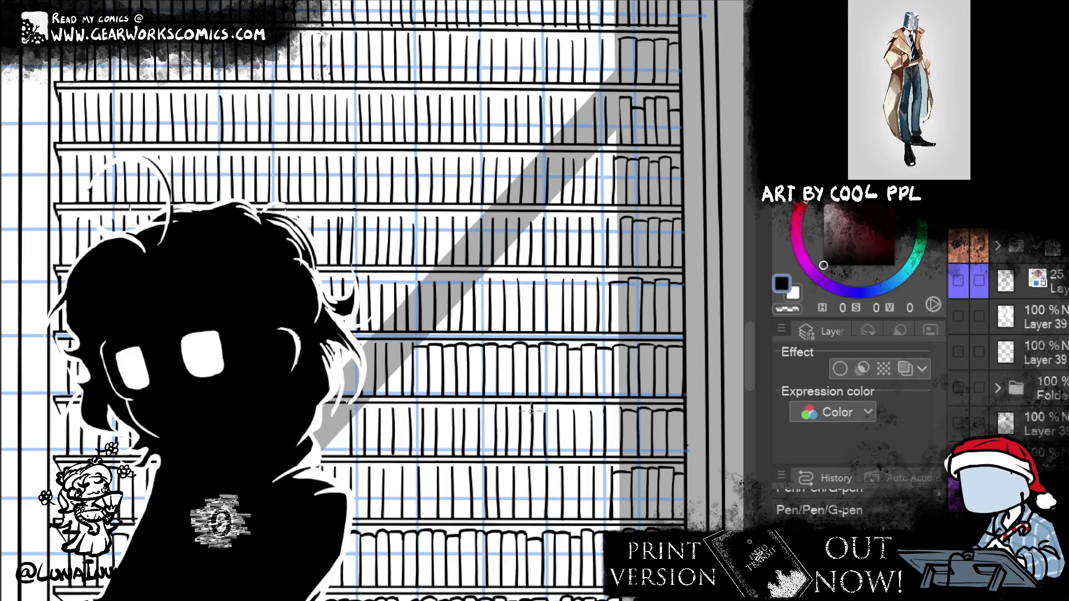
{"action": "key", "text": "e"}
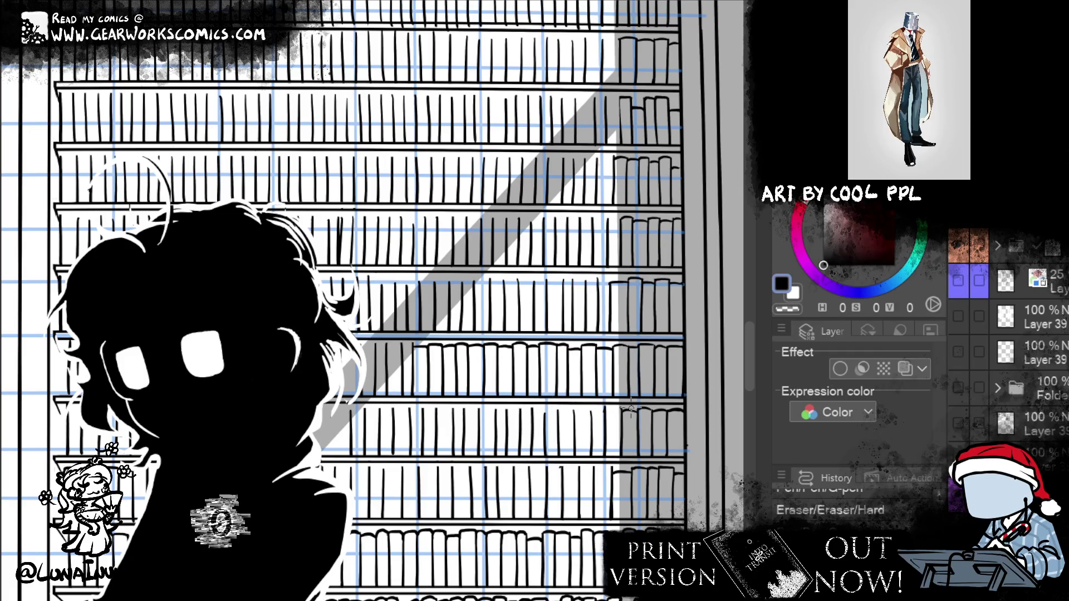
{"action": "left_click_drag", "start_coordinate": [629, 409], "coordinate": [633, 406]}
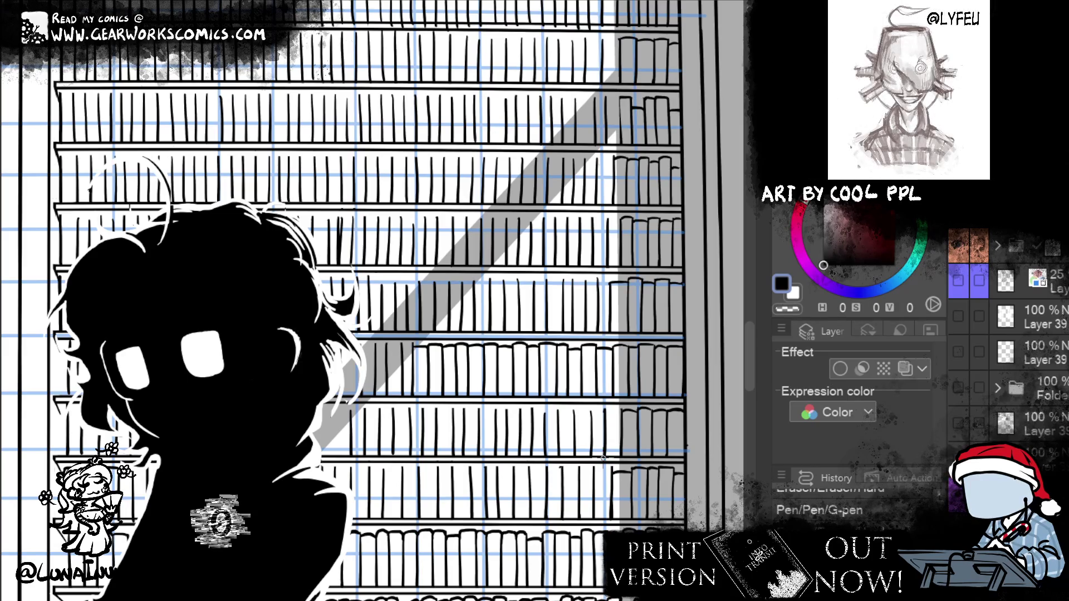
{"action": "key", "text": "e"}
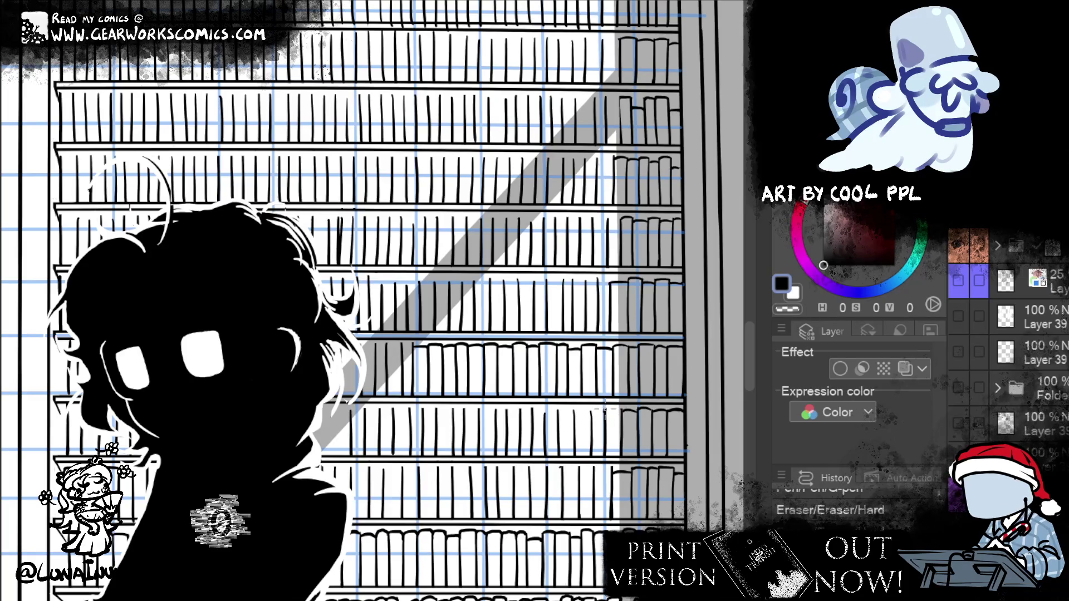
{"action": "left_click_drag", "start_coordinate": [626, 416], "coordinate": [598, 417]}
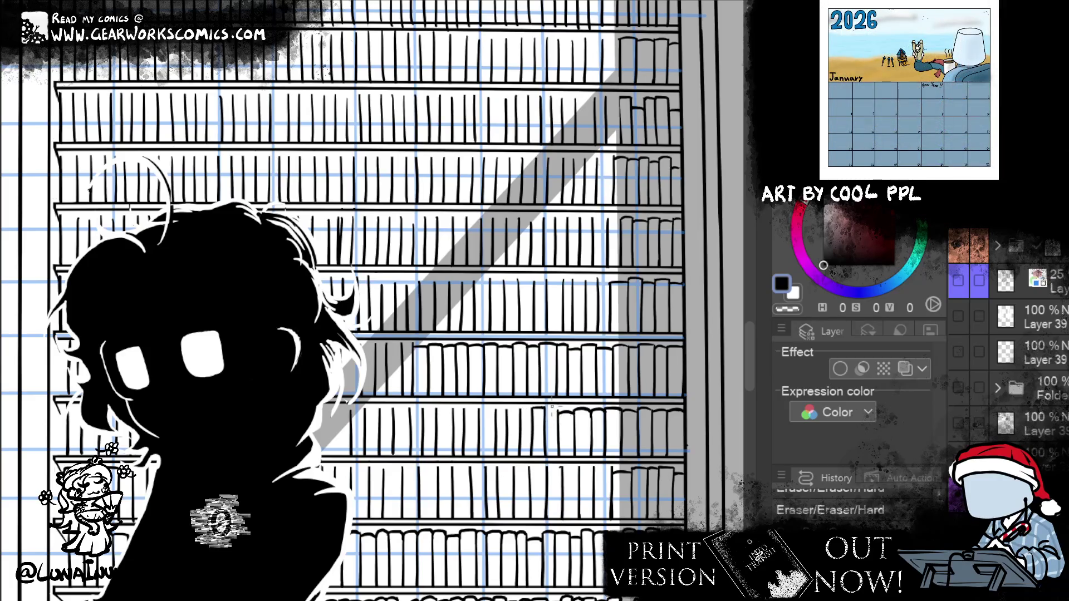
{"action": "key", "text": "p"}
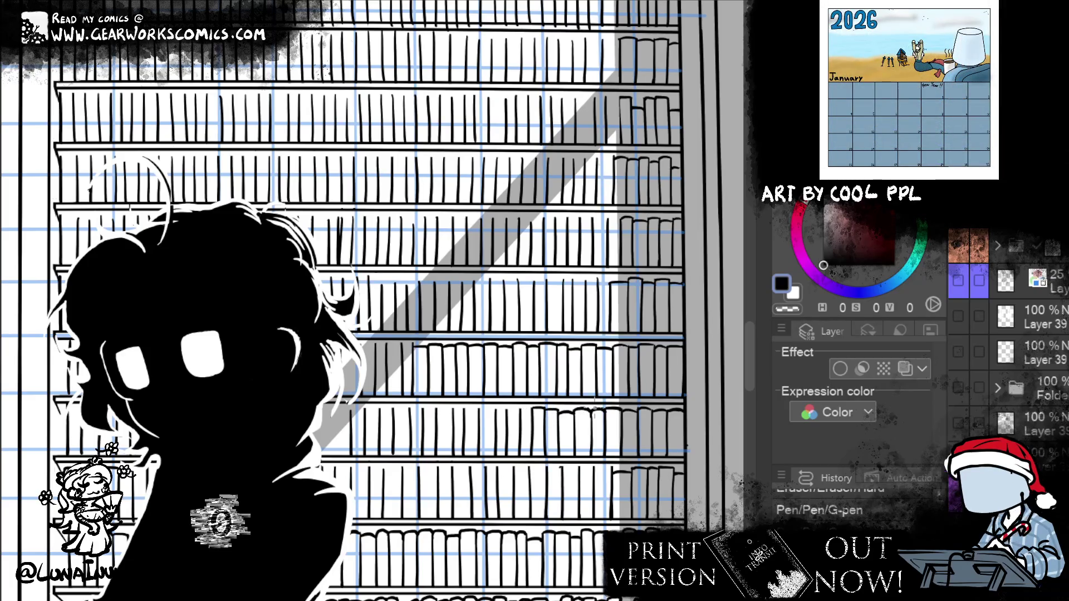
{"action": "left_click", "coordinate": [521, 412]}
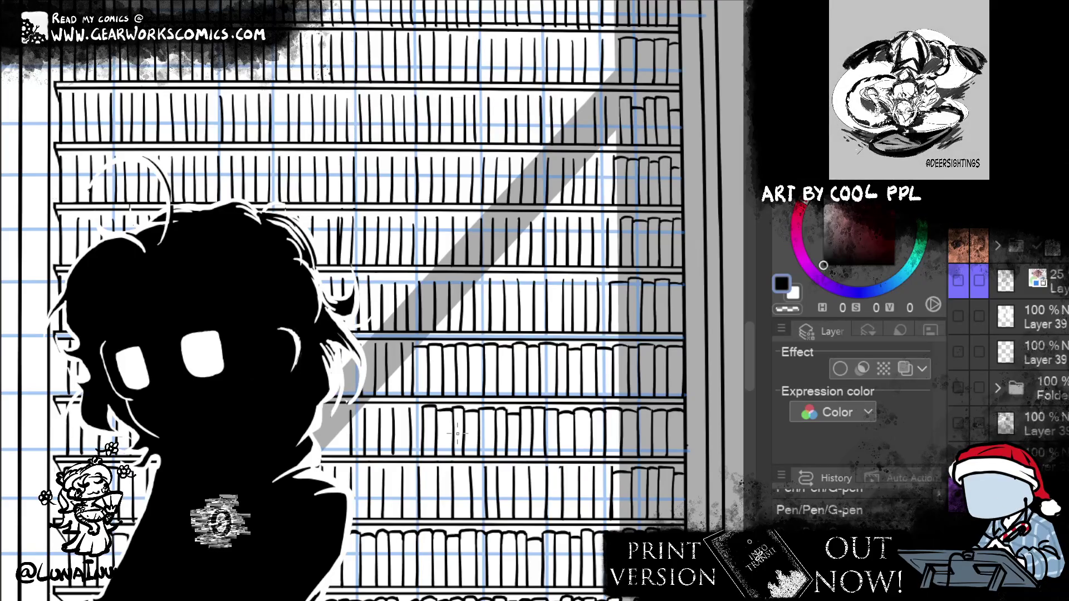
Draw a new cluster of book outlines on the shelf, then move across the bookcase
{"action": "mouse_move", "coordinate": [394, 409]}
{"action": "left_mouse_down"}
{"action": "mouse_move", "coordinate": [396, 446]}
{"action": "mouse_move", "coordinate": [411, 445]}
{"action": "left_mouse_up"}
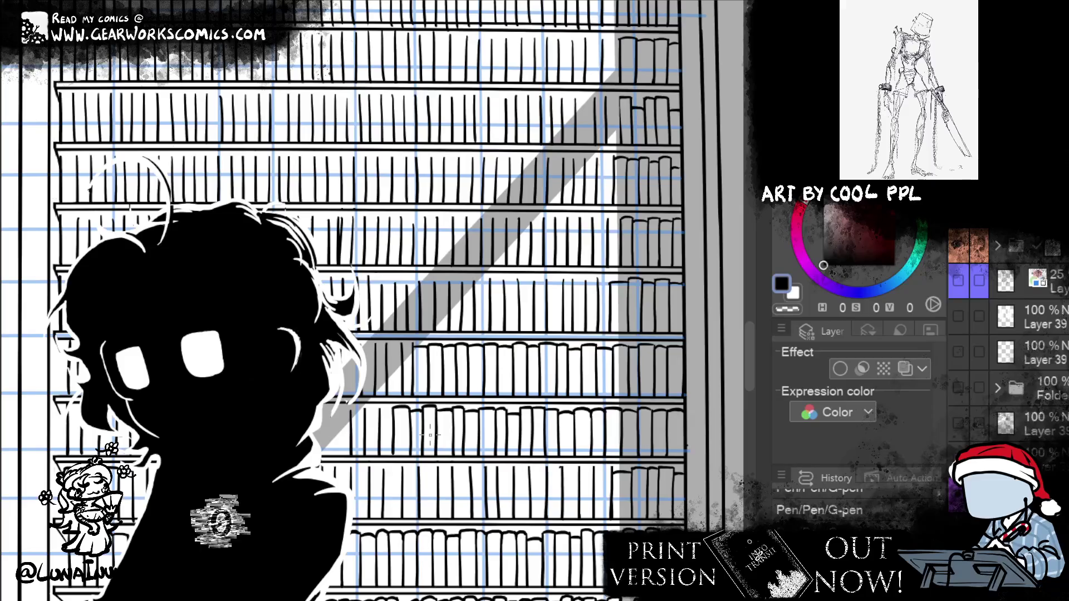
{"action": "scroll", "coordinate": [750, 372], "scroll_direction": "up", "scroll_amount": 1}
{"action": "left_click_drag", "start_coordinate": [383, 433], "coordinate": [436, 416]}
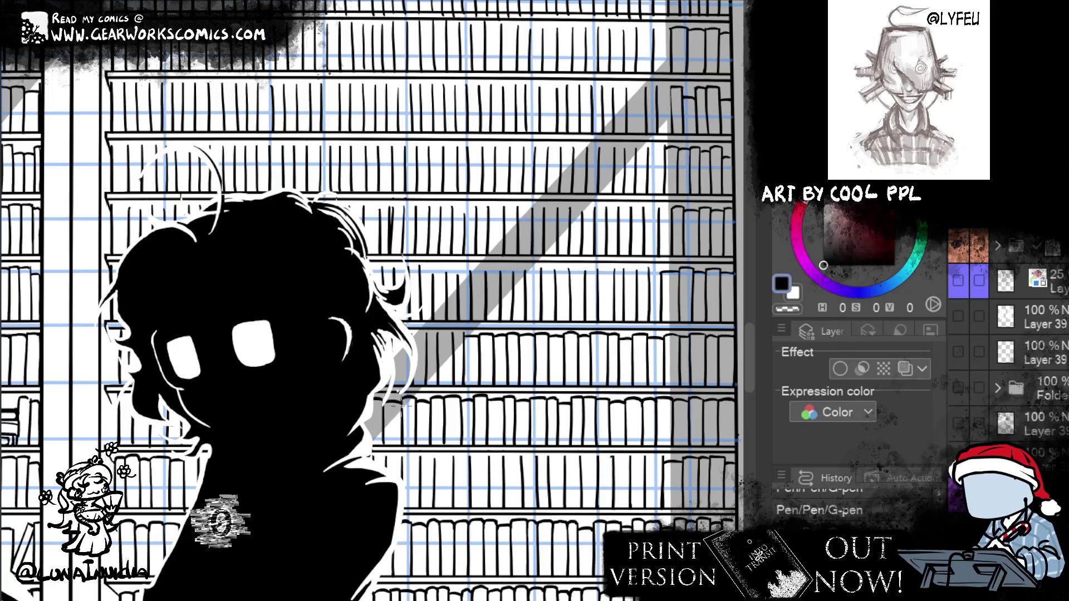
Ink a curved book top on the lower shelf with the G-pen, undo it, and redraw it
{"action": "mouse_move", "coordinate": [428, 407]}
{"action": "left_mouse_down"}
{"action": "mouse_move", "coordinate": [292, 84]}
{"action": "mouse_move", "coordinate": [286, 93]}
{"action": "left_mouse_up"}
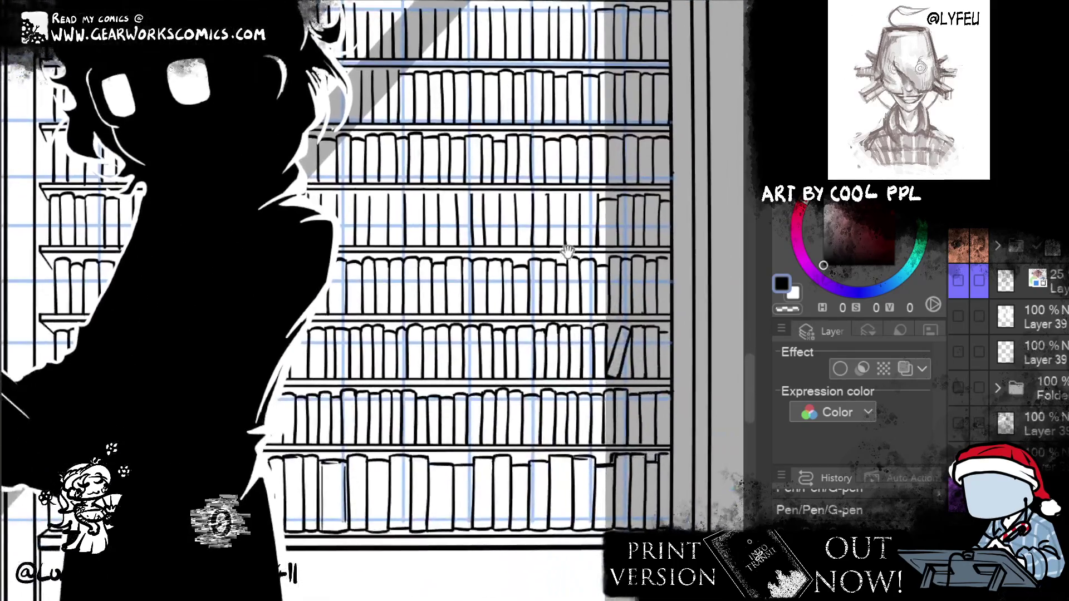
{"action": "left_click_drag", "start_coordinate": [549, 352], "coordinate": [622, 483]}
{"action": "left_click_drag", "start_coordinate": [628, 396], "coordinate": [630, 428]}
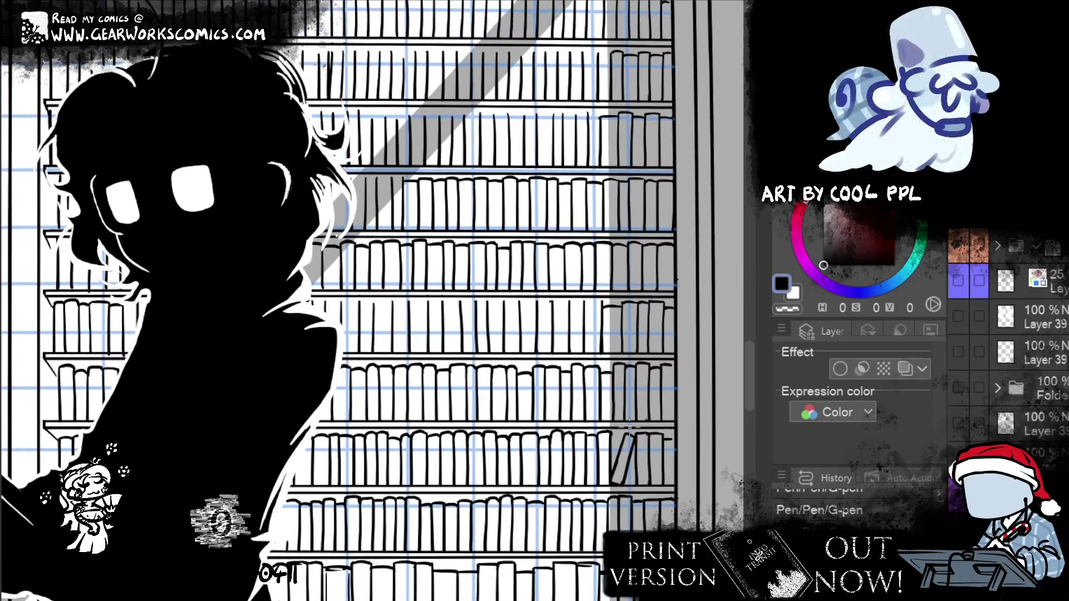
{"action": "left_click_drag", "start_coordinate": [538, 305], "coordinate": [553, 308]}
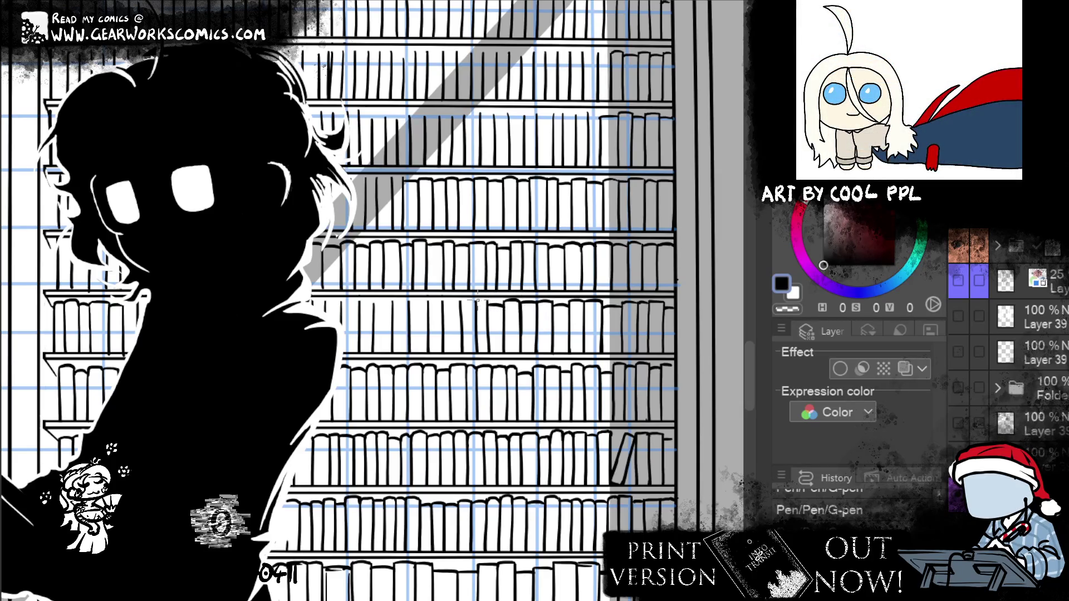
{"action": "key", "text": "ctrl+z"}
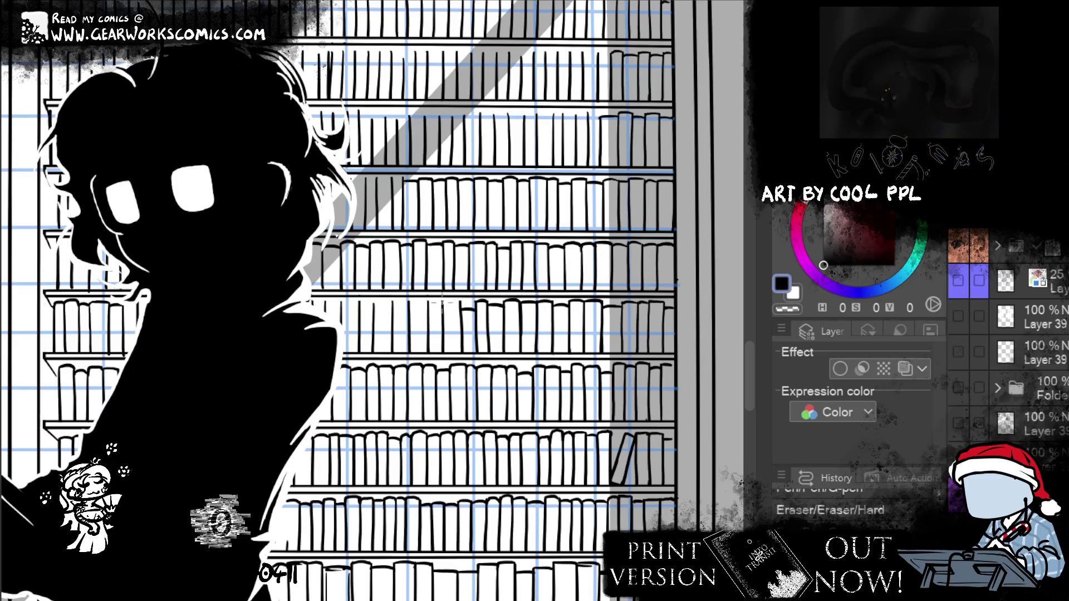
{"action": "left_click_drag", "start_coordinate": [429, 308], "coordinate": [433, 305]}
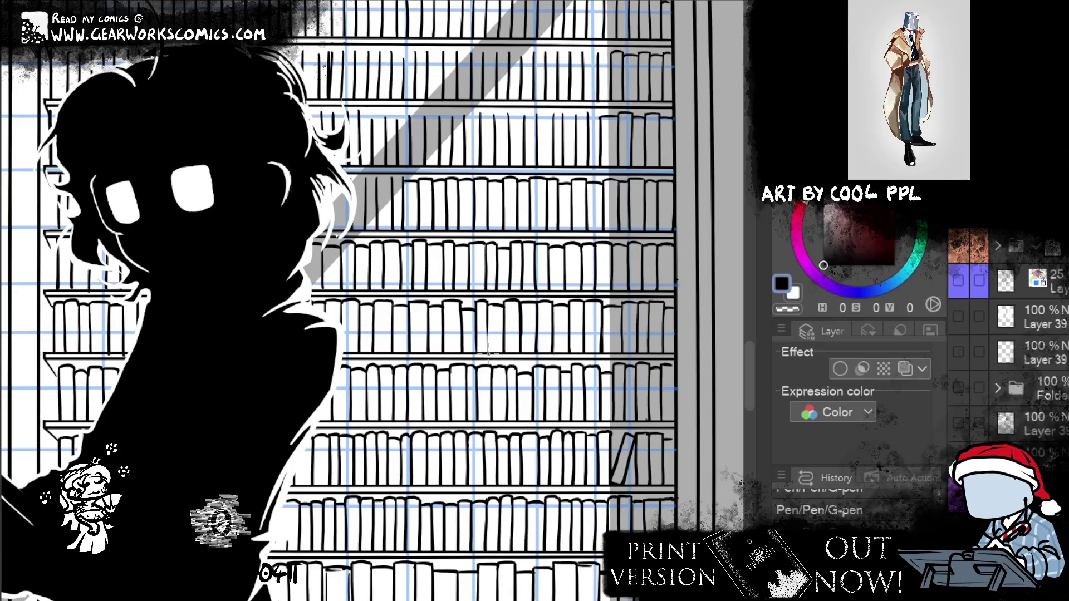
Erase the small stray mark among the book spines with the Hard eraser, then return to the G-pen
{"action": "mouse_move", "coordinate": [680, 224]}
{"action": "left_mouse_down"}
{"action": "mouse_move", "coordinate": [683, 253]}
{"action": "mouse_move", "coordinate": [629, 295]}
{"action": "mouse_move", "coordinate": [608, 333]}
{"action": "left_mouse_up"}
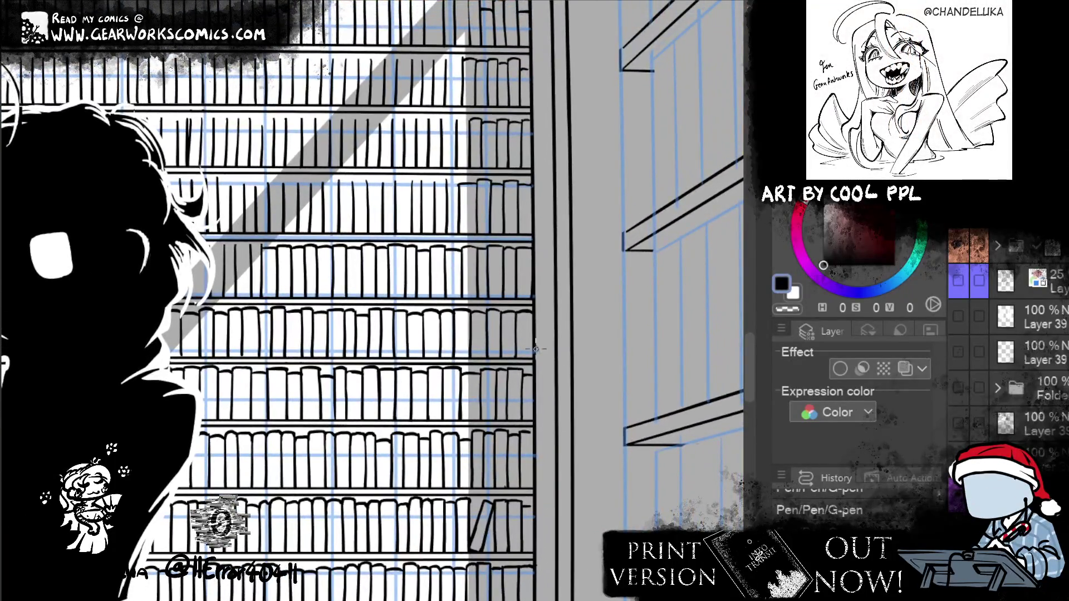
{"action": "left_click_drag", "start_coordinate": [553, 393], "coordinate": [713, 368]}
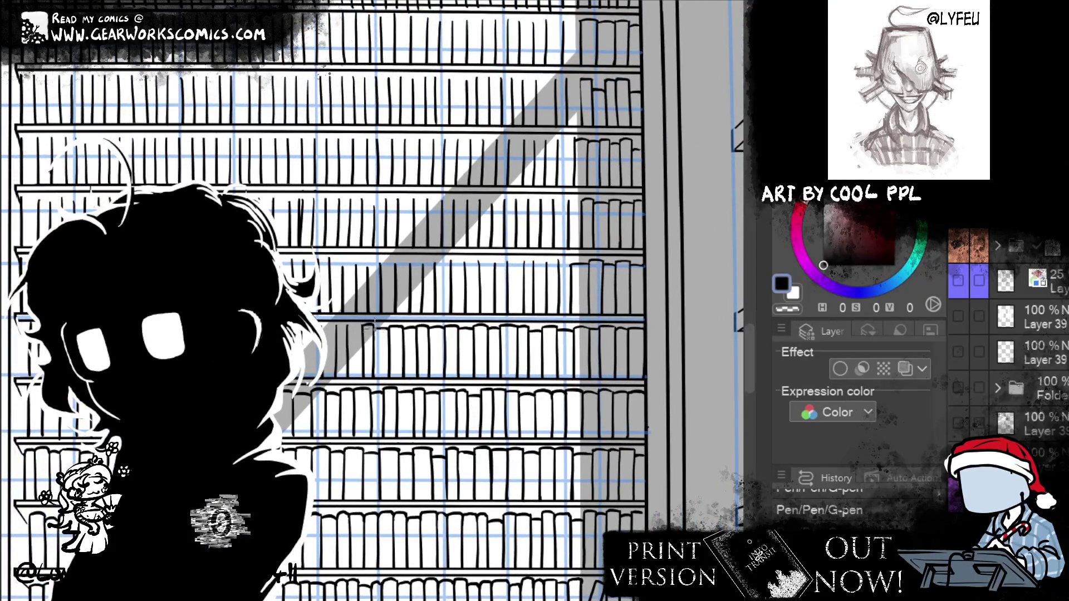
{"action": "key", "text": "e"}
{"action": "left_click_drag", "start_coordinate": [341, 329], "coordinate": [324, 329]}
{"action": "key", "text": "p"}
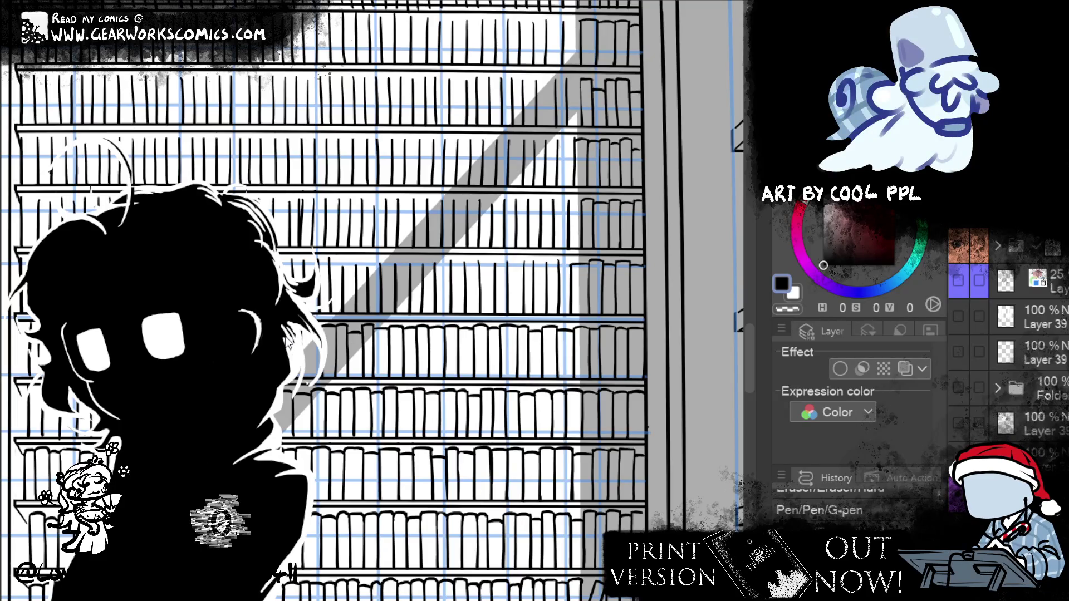
Zoom out and center the full panel showing the reader and both side bookcases
{"action": "scroll", "coordinate": [668, 384], "scroll_direction": "down", "scroll_amount": 4}
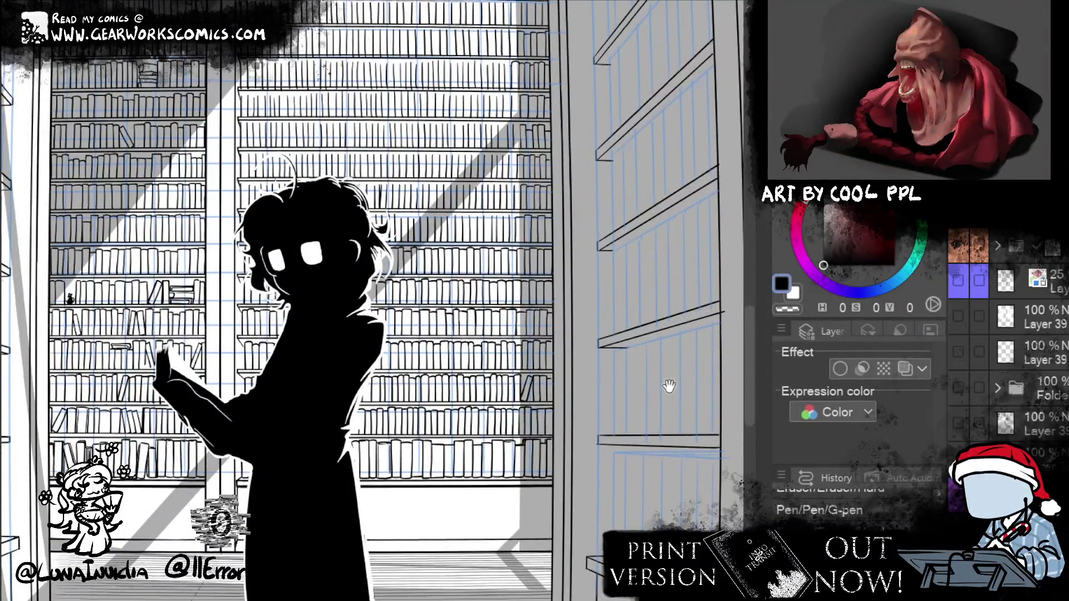
{"action": "mouse_move", "coordinate": [669, 384]}
{"action": "left_mouse_down"}
{"action": "mouse_move", "coordinate": [718, 473]}
{"action": "mouse_move", "coordinate": [556, 505]}
{"action": "mouse_move", "coordinate": [676, 504]}
{"action": "mouse_move", "coordinate": [332, 492]}
{"action": "mouse_move", "coordinate": [398, 499]}
{"action": "mouse_move", "coordinate": [376, 471]}
{"action": "left_mouse_up"}
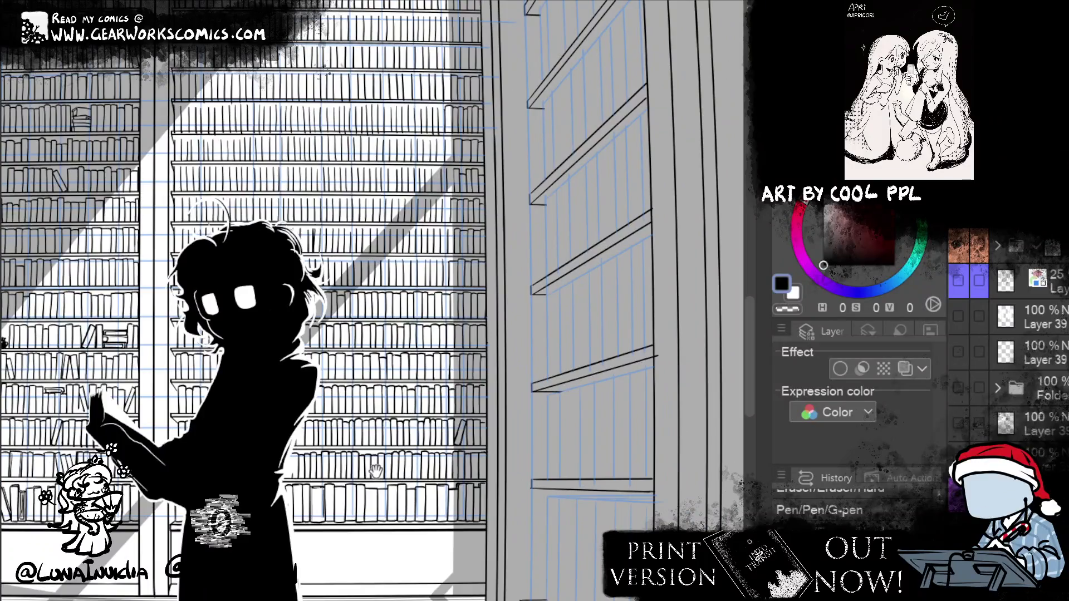
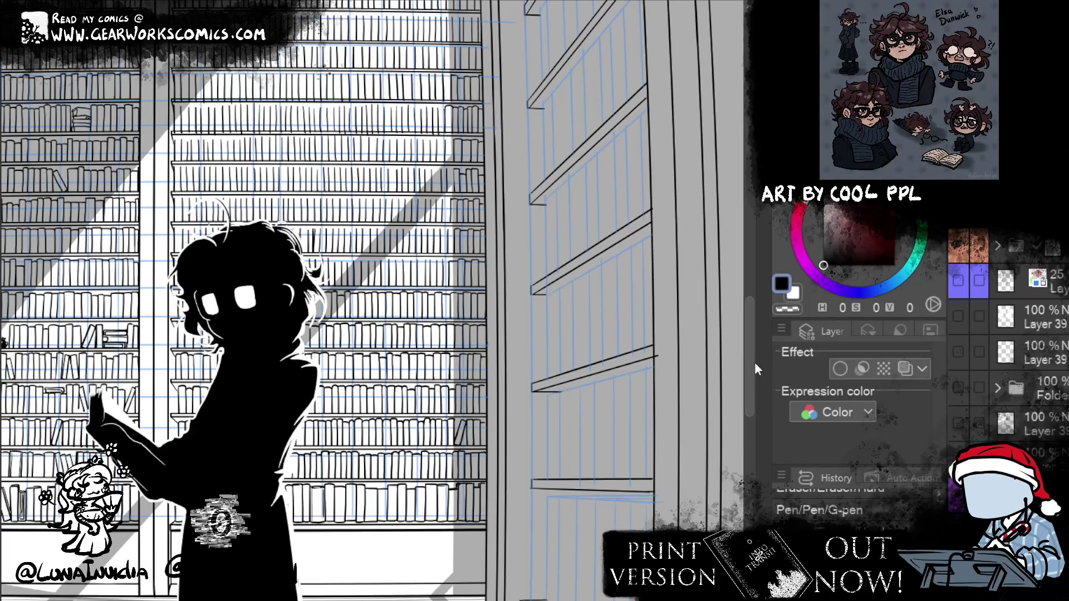
Erase the stray mark on the shelf right of the figure and re-ink that book-spine line
{"action": "scroll", "coordinate": [531, 436], "scroll_direction": "up", "scroll_amount": 5}
{"action": "mouse_move", "coordinate": [478, 436]}
{"action": "left_mouse_down"}
{"action": "mouse_move", "coordinate": [531, 436]}
{"action": "mouse_move", "coordinate": [454, 452]}
{"action": "left_mouse_up"}
{"action": "left_click_drag", "start_coordinate": [487, 245], "coordinate": [493, 248]}
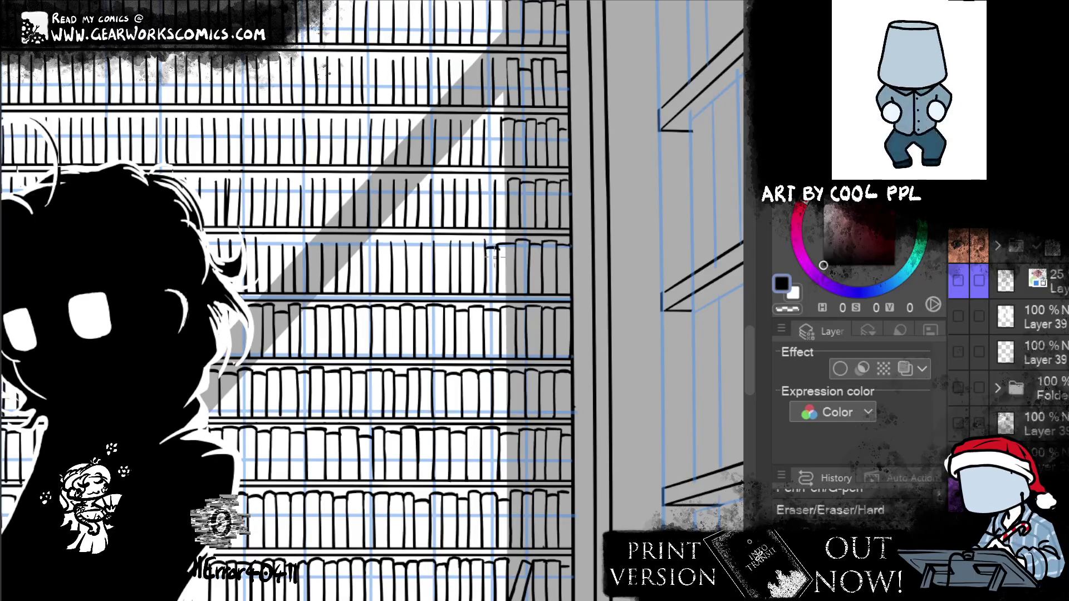
{"action": "key", "text": "p"}
{"action": "left_click_drag", "start_coordinate": [494, 225], "coordinate": [494, 248]}
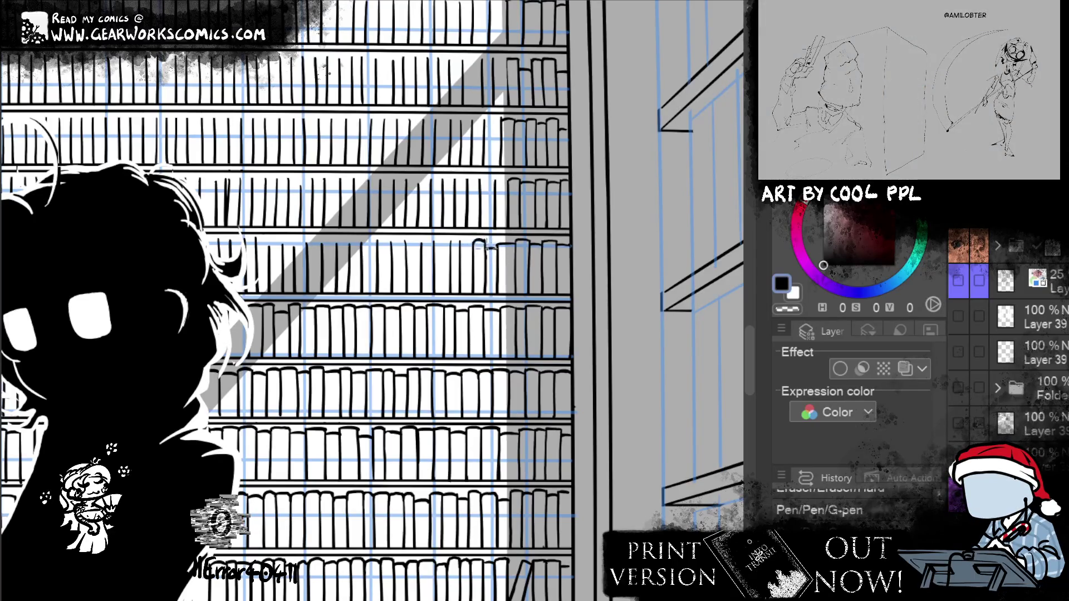
{"action": "left_click_drag", "start_coordinate": [472, 246], "coordinate": [482, 242]}
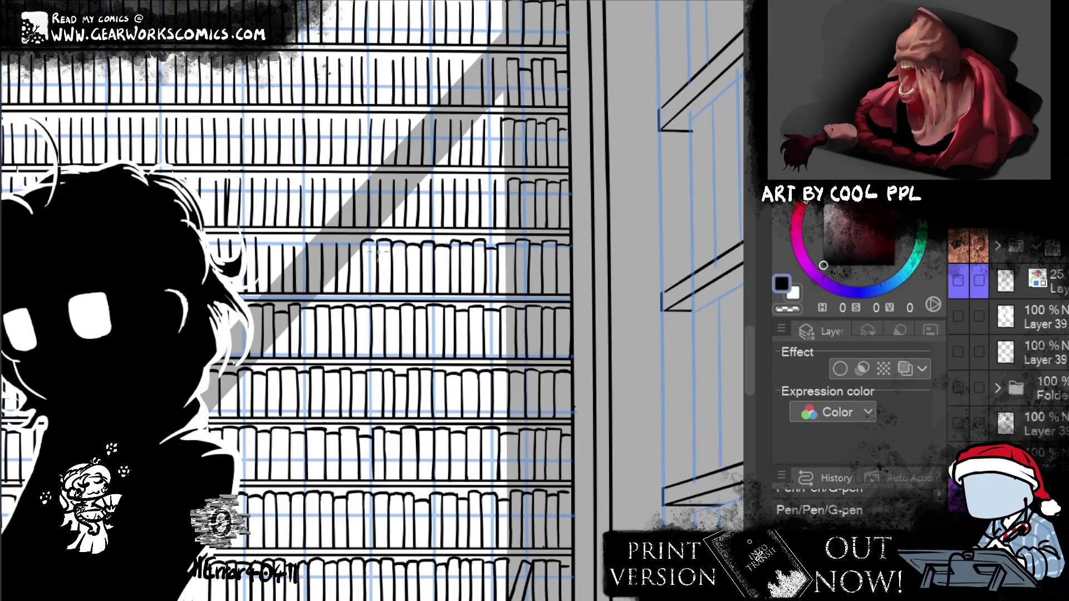
Ink several new book-top outlines along the shelf plus a vertical spine line
{"action": "left_click_drag", "start_coordinate": [362, 244], "coordinate": [372, 237]}
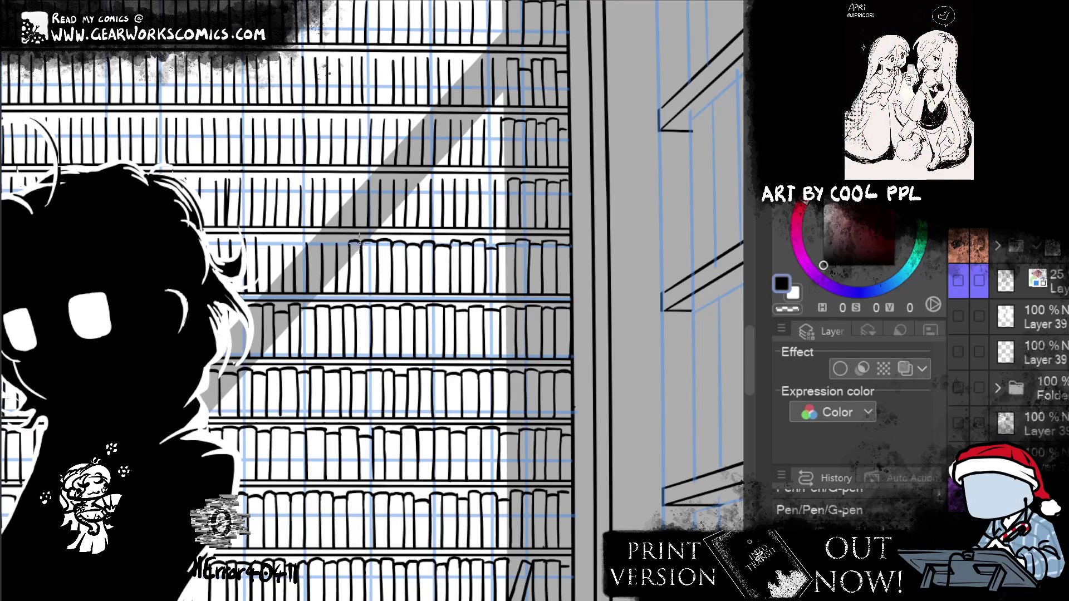
{"action": "left_click_drag", "start_coordinate": [349, 245], "coordinate": [360, 241]}
{"action": "mouse_move", "coordinate": [338, 245]}
{"action": "left_mouse_down"}
{"action": "mouse_move", "coordinate": [348, 245]}
{"action": "mouse_move", "coordinate": [310, 243]}
{"action": "mouse_move", "coordinate": [325, 244]}
{"action": "left_mouse_up"}
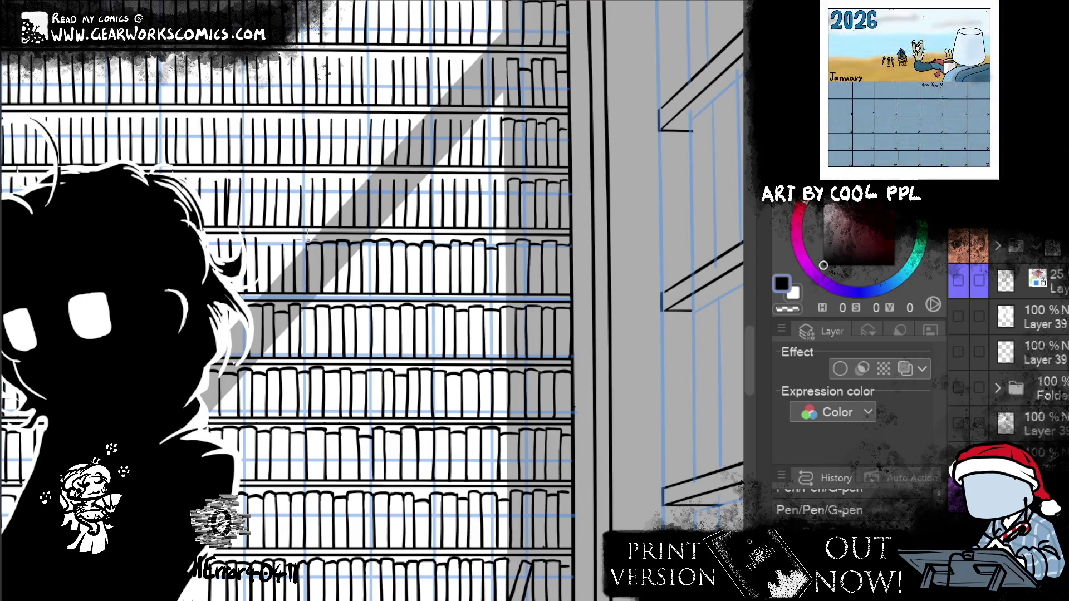
{"action": "left_click_drag", "start_coordinate": [295, 243], "coordinate": [305, 240]}
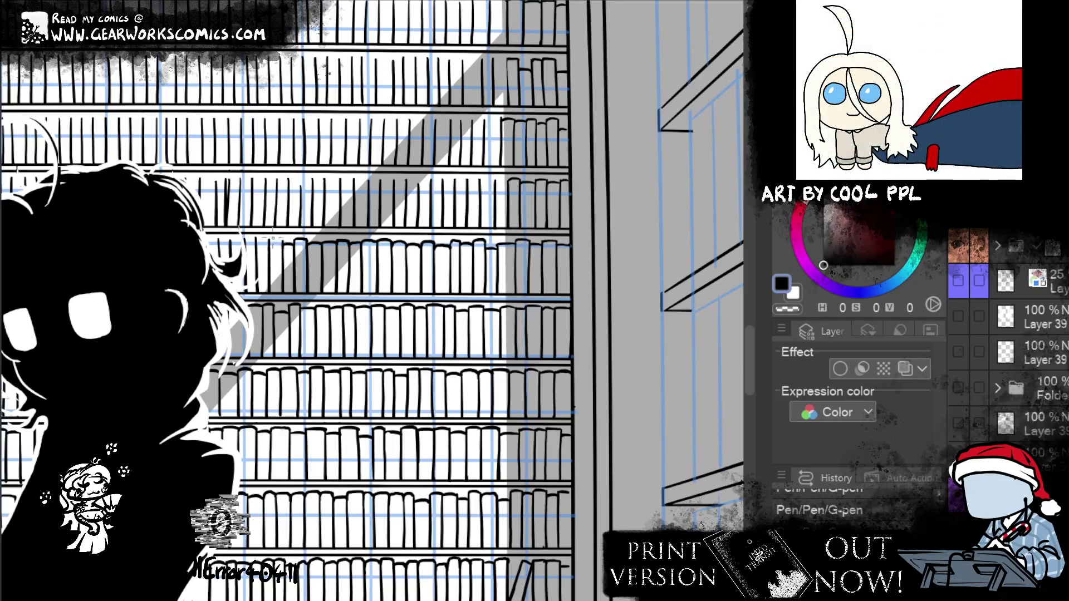
{"action": "left_click_drag", "start_coordinate": [272, 260], "coordinate": [285, 245]}
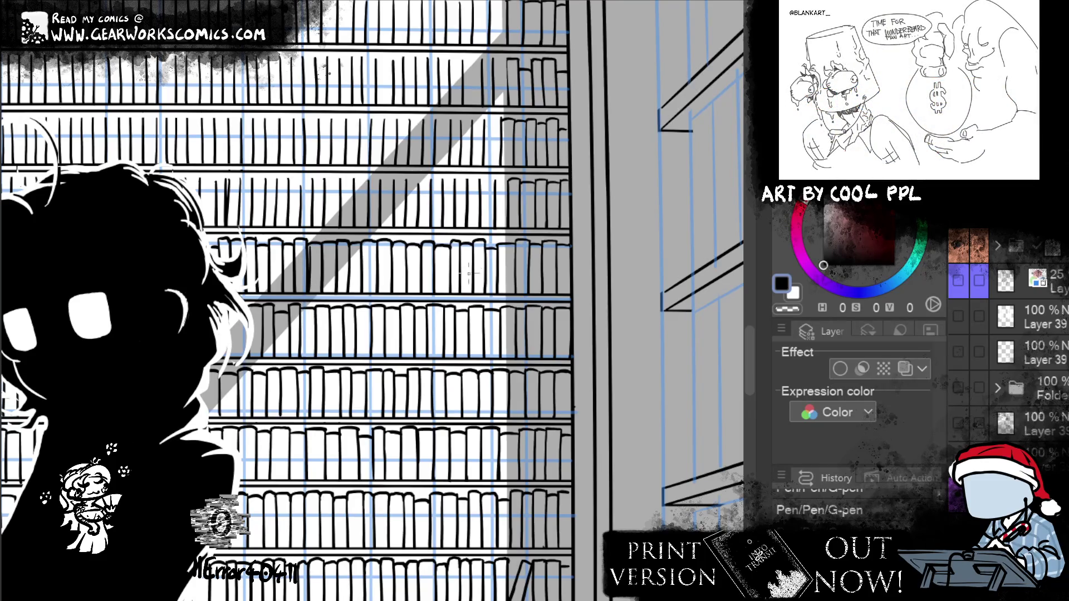
{"action": "left_click_drag", "start_coordinate": [448, 250], "coordinate": [448, 293]}
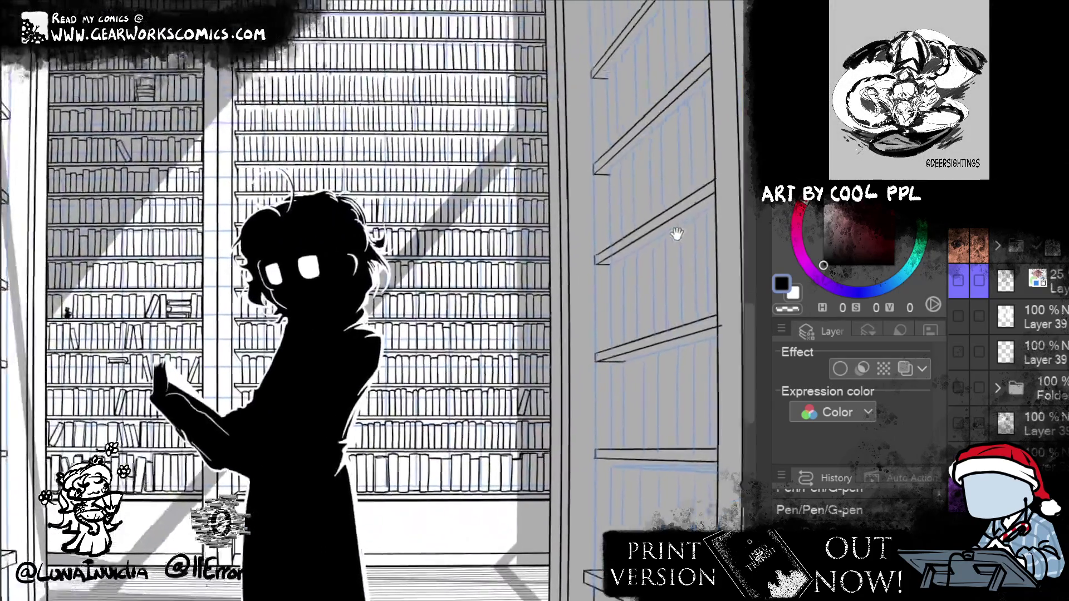
{"action": "scroll", "coordinate": [644, 259], "scroll_direction": "down", "scroll_amount": 5}
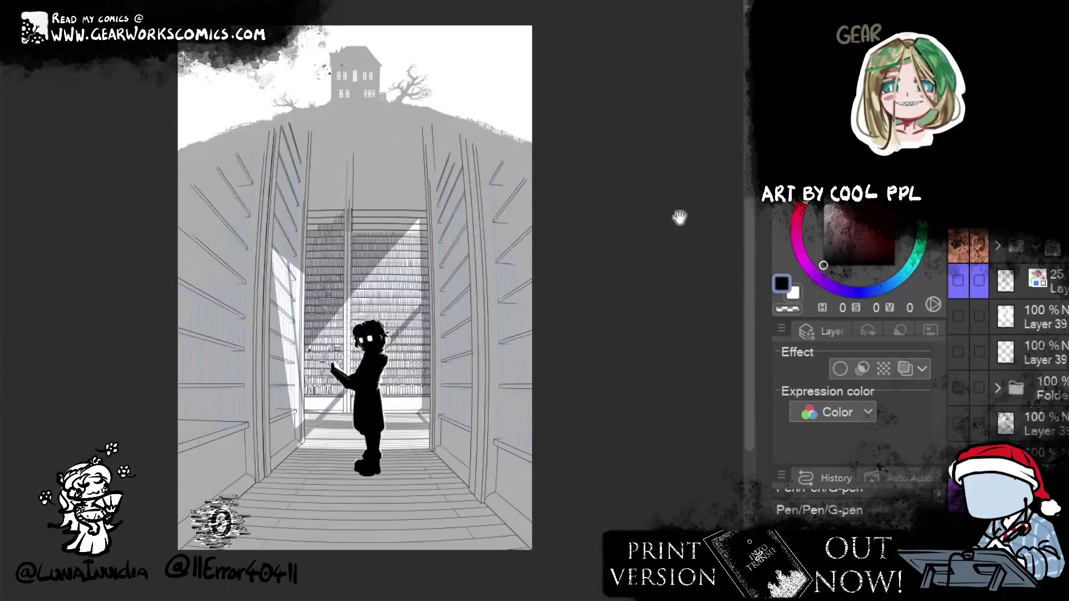
{"action": "left_click_drag", "start_coordinate": [680, 217], "coordinate": [660, 194]}
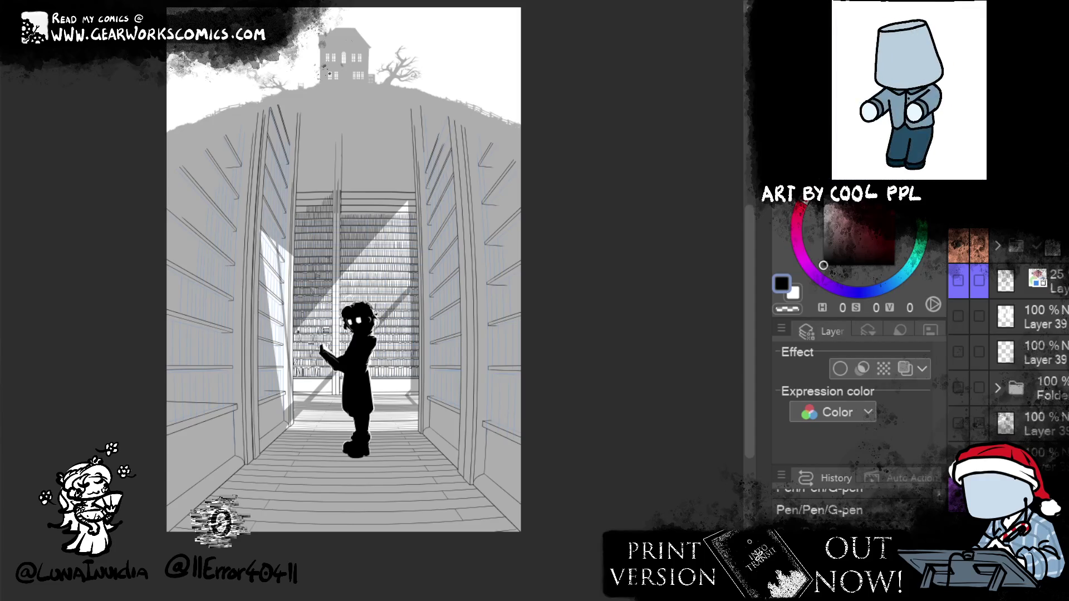
{"action": "scroll", "coordinate": [375, 316], "scroll_direction": "up", "scroll_amount": 5}
{"action": "left_click_drag", "start_coordinate": [713, 168], "coordinate": [635, 140]}
Zoom in on the lower shelves and ink book-top arcs and a new book outline, redoing one bad stroke
{"action": "key", "text": "ctrl+plus"}
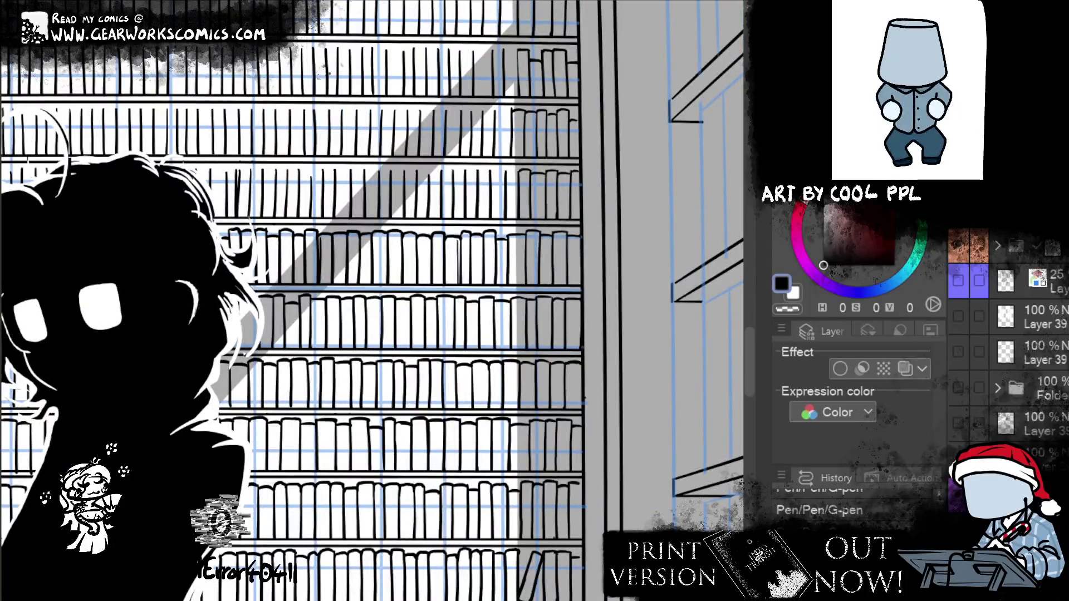
{"action": "key", "text": "ctrl+plus"}
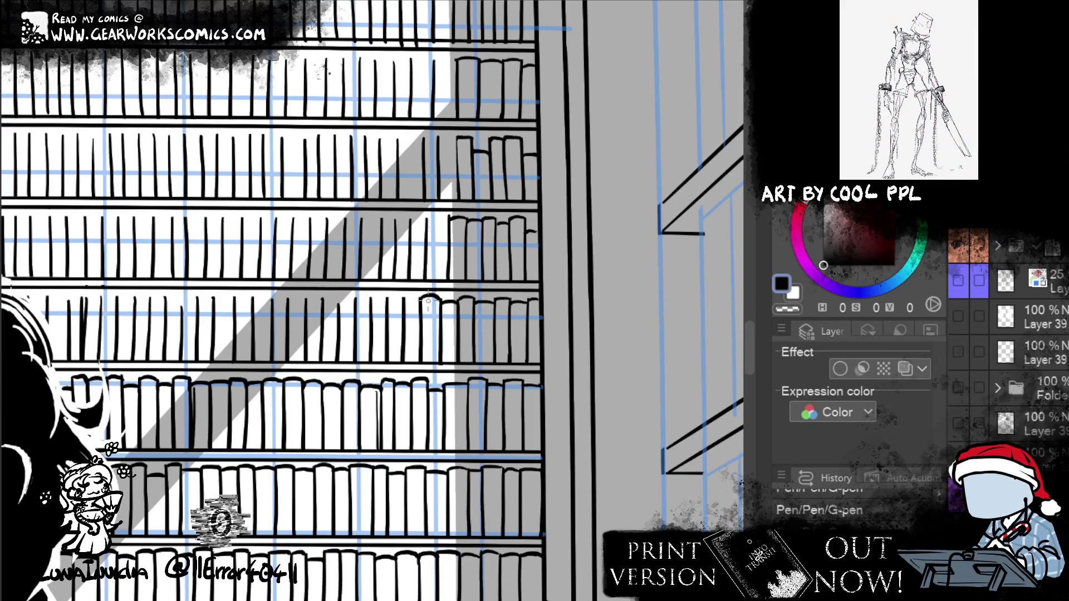
{"action": "left_click_drag", "start_coordinate": [421, 305], "coordinate": [439, 302]}
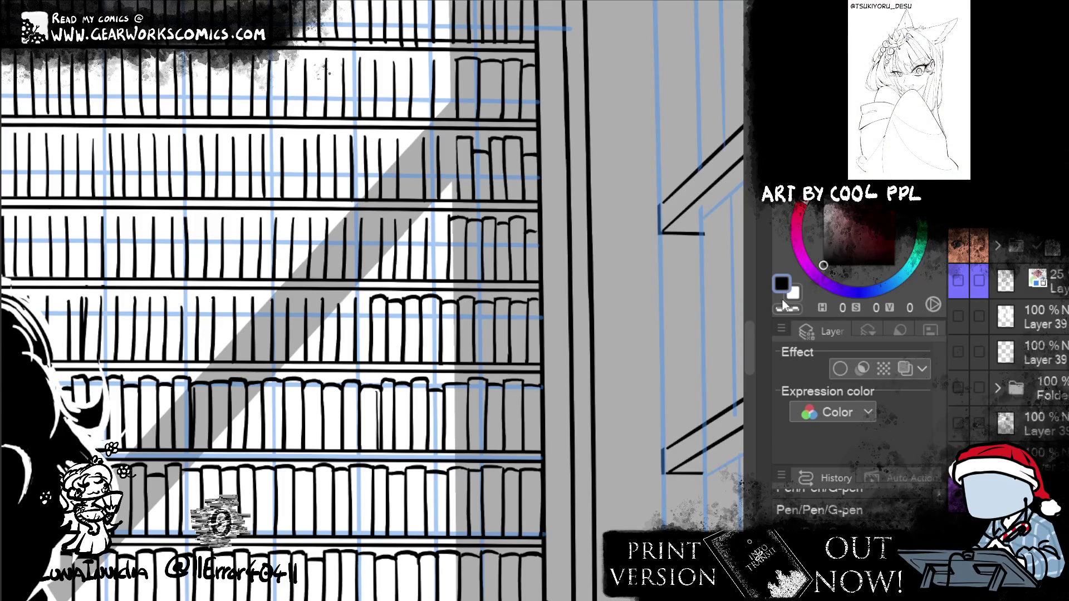
{"action": "left_click", "coordinate": [785, 307]}
{"action": "left_click", "coordinate": [782, 284]}
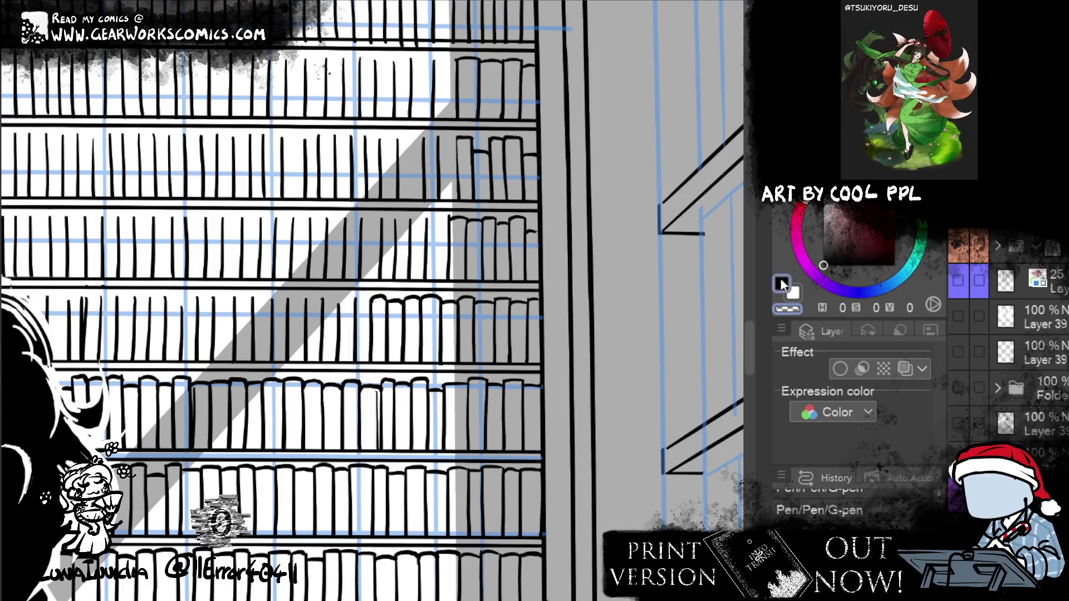
{"action": "left_click_drag", "start_coordinate": [357, 300], "coordinate": [373, 301]}
{"action": "key", "text": "ctrl+z"}
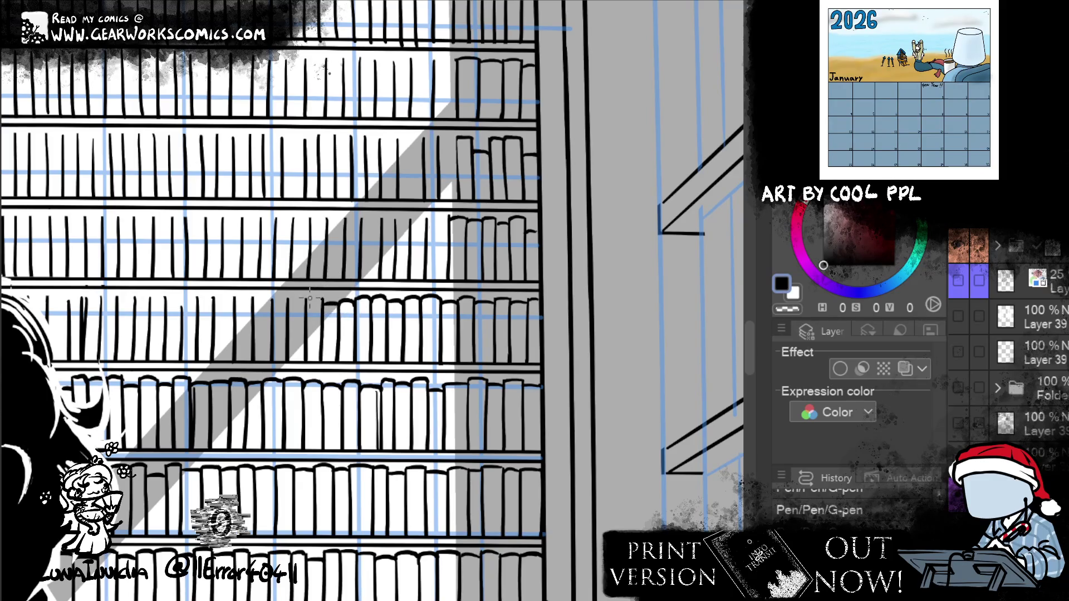
{"action": "mouse_move", "coordinate": [306, 309]}
{"action": "left_mouse_down"}
{"action": "mouse_move", "coordinate": [322, 300]}
{"action": "mouse_move", "coordinate": [497, 346]}
{"action": "left_mouse_up"}
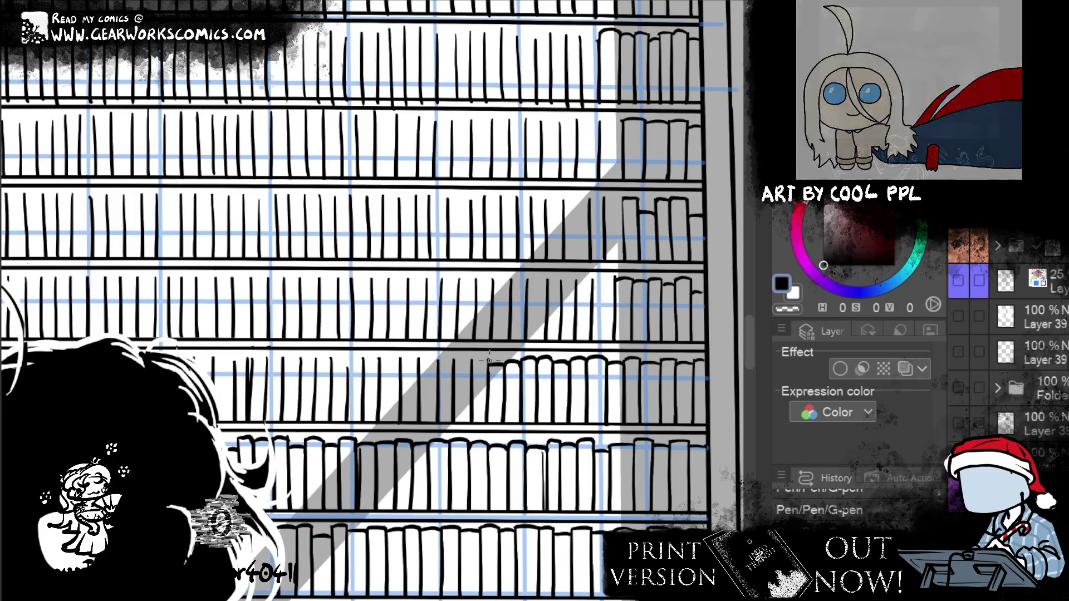
Ink new book outlines and edge lines leftward along the half-empty shelf row
{"action": "mouse_move", "coordinate": [472, 372]}
{"action": "left_mouse_down"}
{"action": "mouse_move", "coordinate": [488, 365]}
{"action": "mouse_move", "coordinate": [470, 367]}
{"action": "left_mouse_up"}
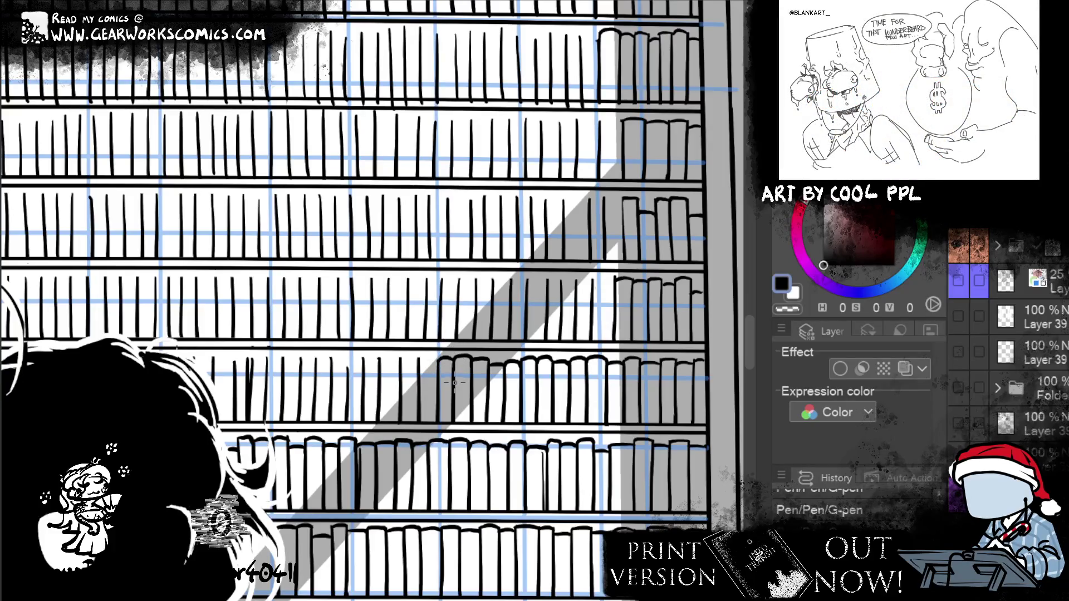
{"action": "mouse_move", "coordinate": [420, 421]}
{"action": "left_mouse_down"}
{"action": "mouse_move", "coordinate": [419, 365]}
{"action": "mouse_move", "coordinate": [439, 358]}
{"action": "left_mouse_up"}
{"action": "mouse_move", "coordinate": [401, 370]}
{"action": "left_mouse_down"}
{"action": "mouse_move", "coordinate": [422, 359]}
{"action": "mouse_move", "coordinate": [402, 357]}
{"action": "left_mouse_up"}
{"action": "key", "text": "ctrl+z"}
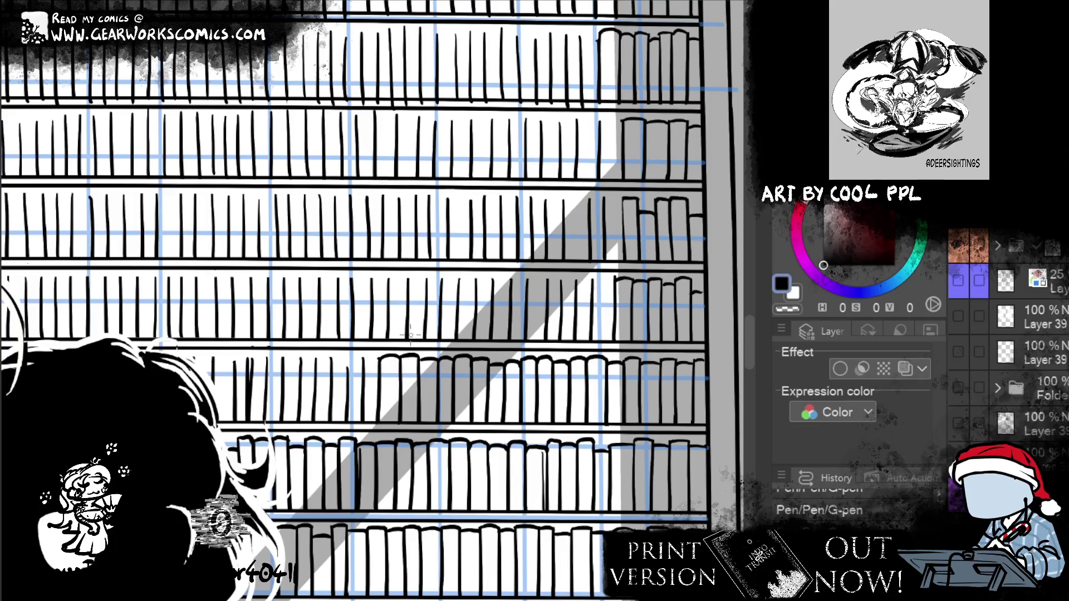
{"action": "left_click_drag", "start_coordinate": [379, 380], "coordinate": [379, 359]}
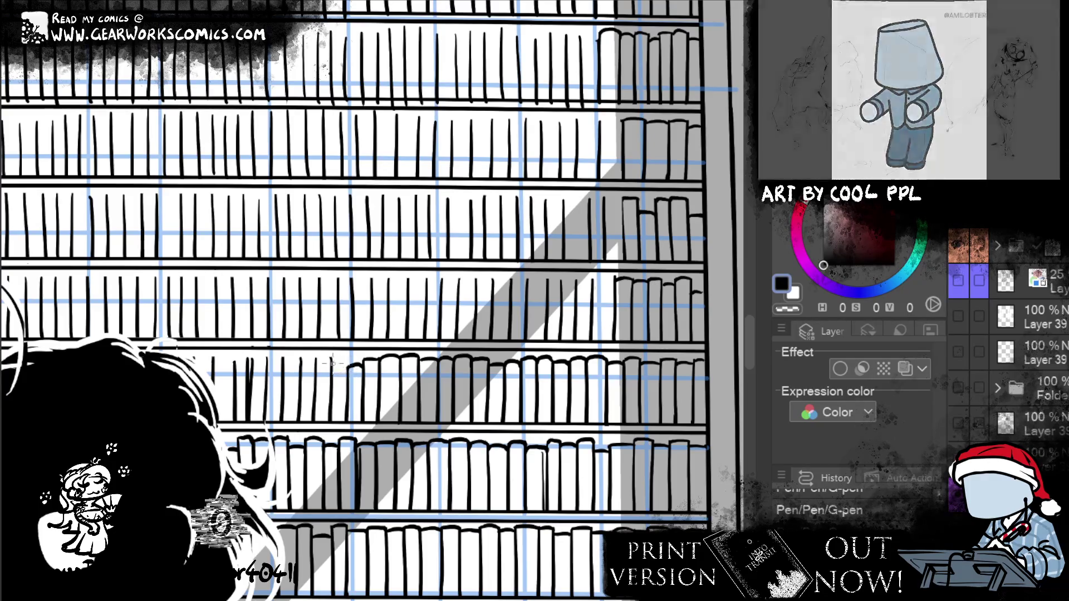
Add a book-top arc, remove an unwanted line, and ink a book at the row's left end
{"action": "left_click_drag", "start_coordinate": [333, 367], "coordinate": [348, 362]}
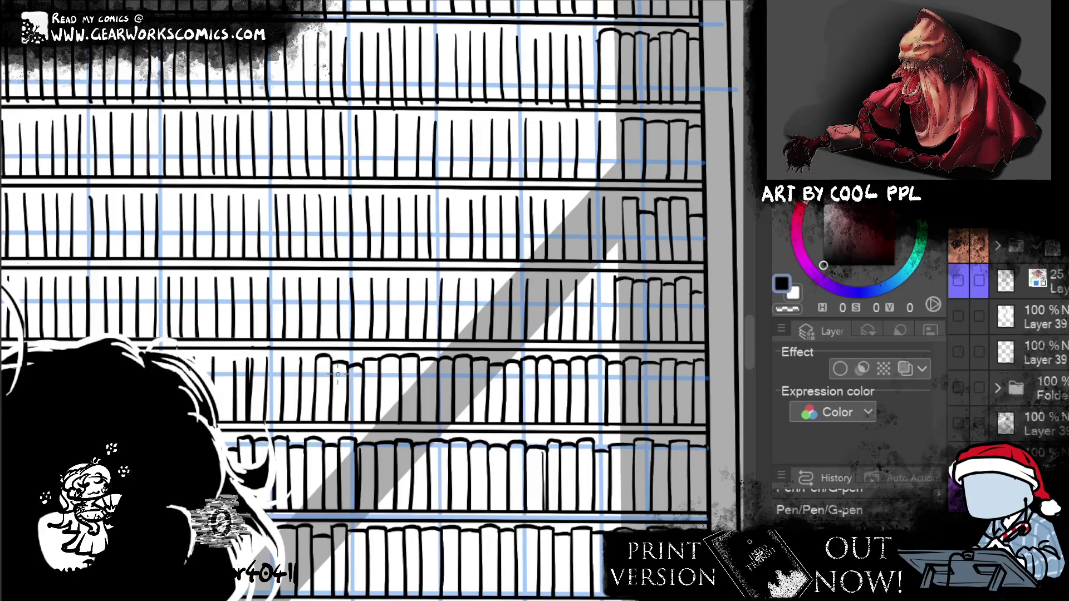
{"action": "key", "text": "e"}
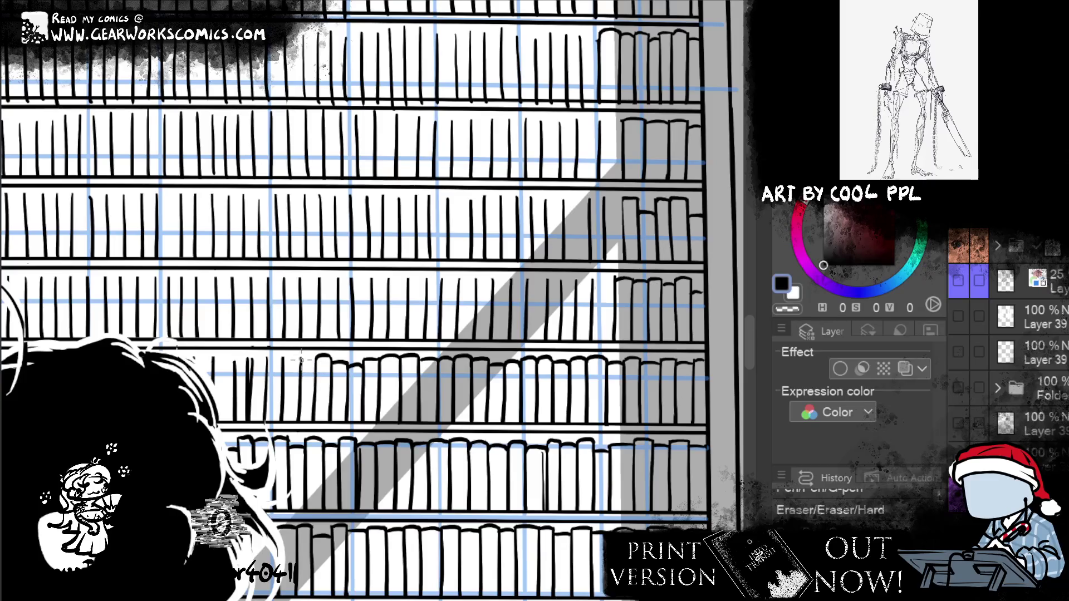
{"action": "key", "text": "p"}
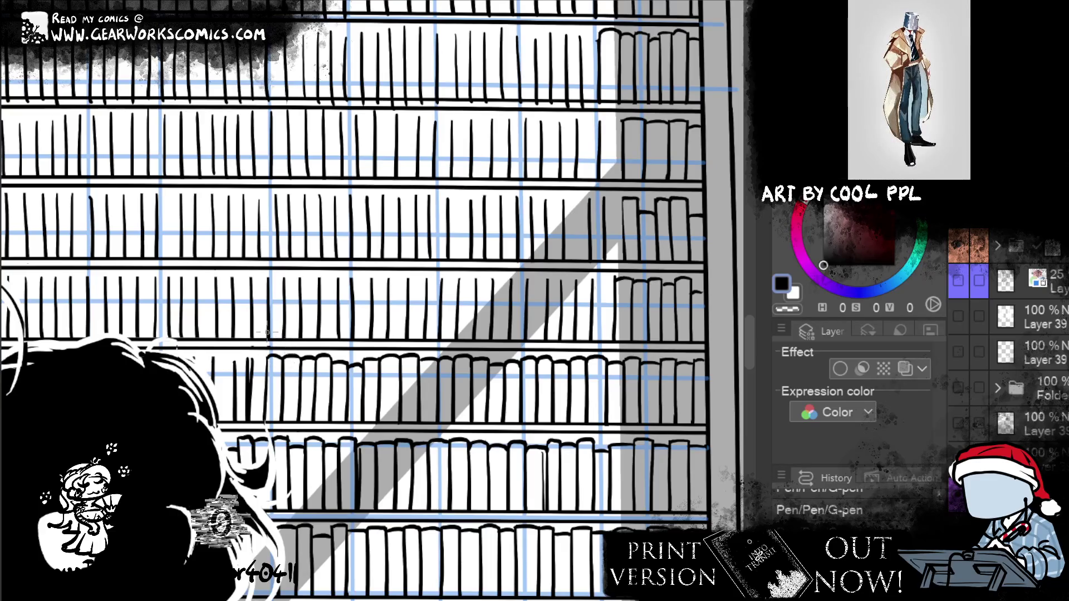
{"action": "left_click_drag", "start_coordinate": [261, 350], "coordinate": [267, 358]}
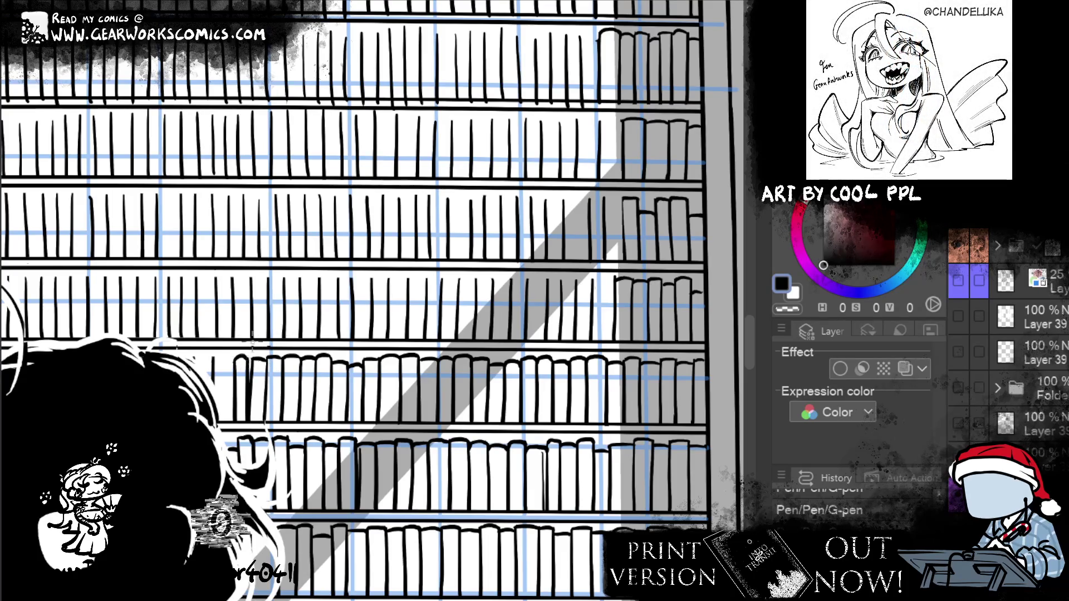
{"action": "mouse_move", "coordinate": [235, 374]}
{"action": "left_mouse_down"}
{"action": "mouse_move", "coordinate": [248, 359]}
{"action": "mouse_move", "coordinate": [217, 360]}
{"action": "mouse_move", "coordinate": [229, 356]}
{"action": "mouse_move", "coordinate": [233, 390]}
{"action": "left_mouse_up"}
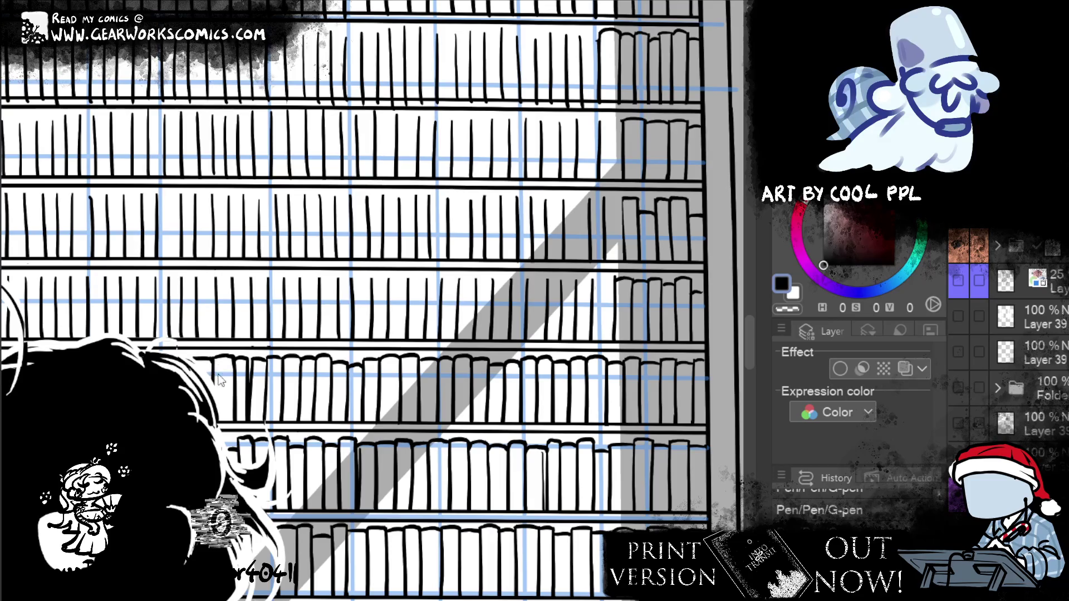
{"action": "mouse_move", "coordinate": [220, 380]}
{"action": "left_mouse_down"}
{"action": "mouse_move", "coordinate": [685, 482]}
{"action": "mouse_move", "coordinate": [698, 471]}
{"action": "left_mouse_up"}
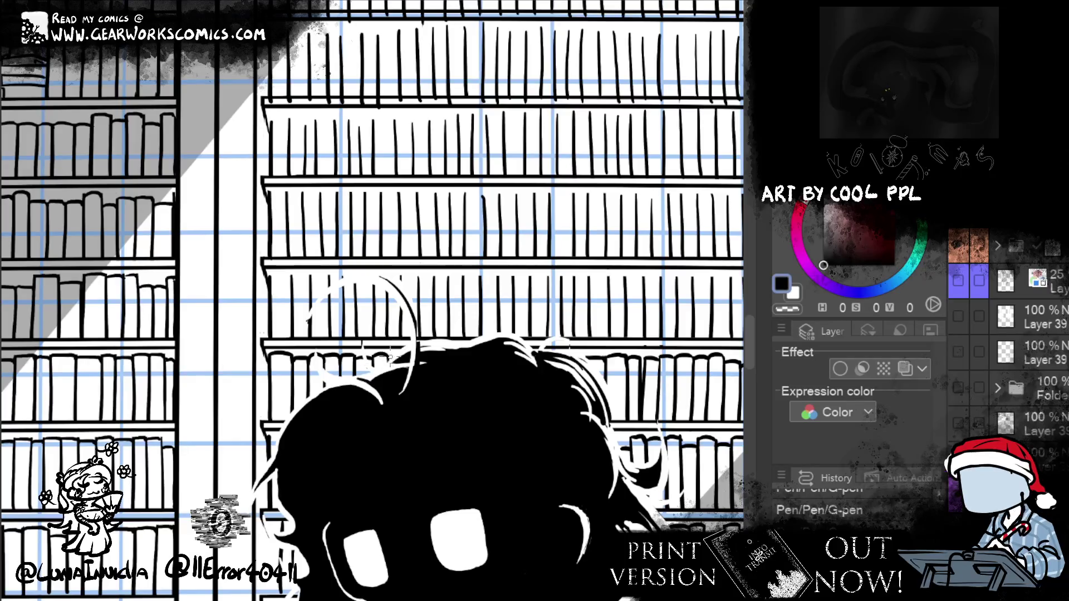
Pan to the shelves behind the figure's head and erase the stray ink mark
{"action": "mouse_move", "coordinate": [680, 493]}
{"action": "left_mouse_down"}
{"action": "mouse_move", "coordinate": [370, 505]}
{"action": "mouse_move", "coordinate": [651, 504]}
{"action": "left_mouse_up"}
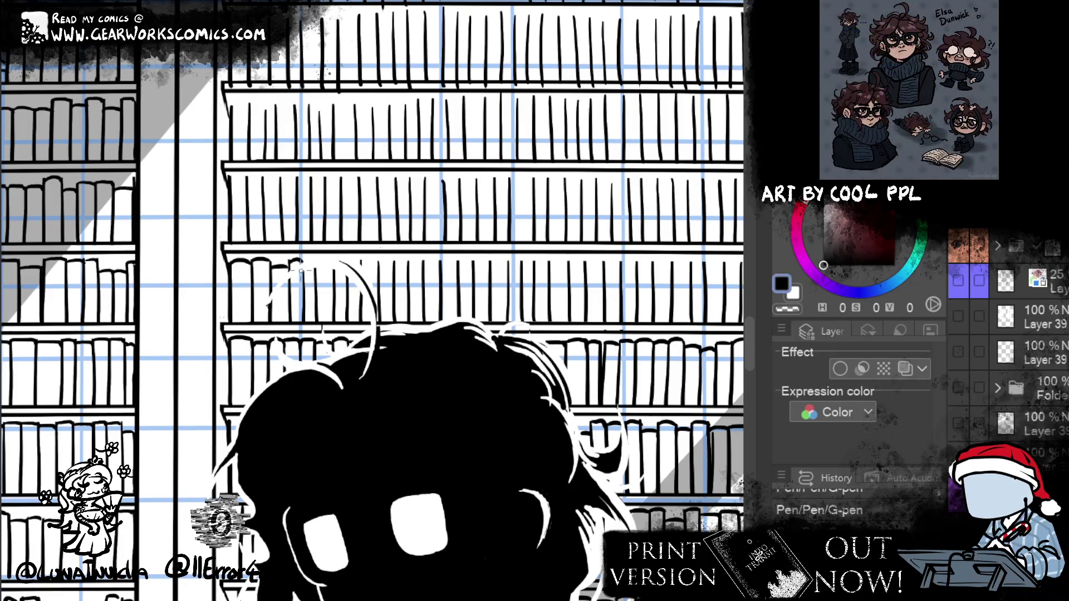
{"action": "left_click", "coordinate": [787, 308]}
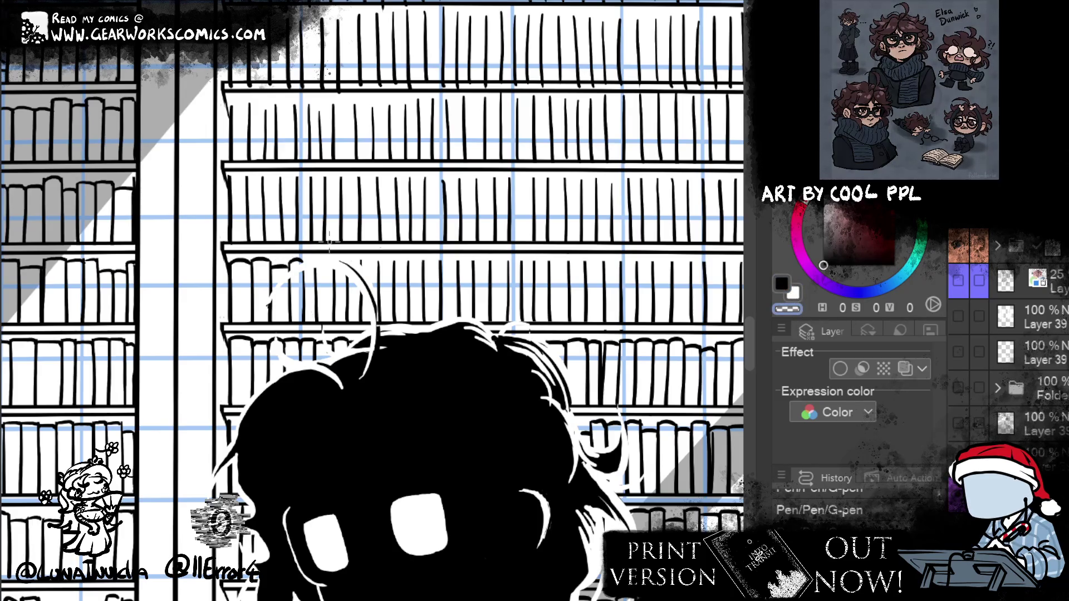
{"action": "left_click", "coordinate": [775, 309]}
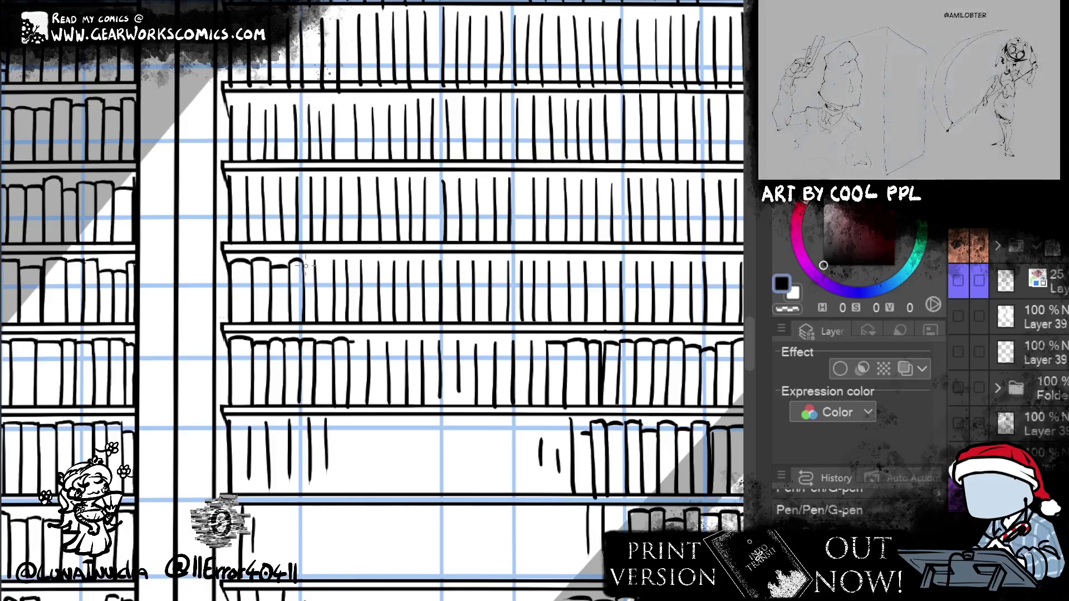
{"action": "mouse_move", "coordinate": [320, 253]}
{"action": "left_mouse_down"}
{"action": "mouse_move", "coordinate": [346, 261]}
{"action": "mouse_move", "coordinate": [372, 249]}
{"action": "mouse_move", "coordinate": [363, 285]}
{"action": "left_mouse_up"}
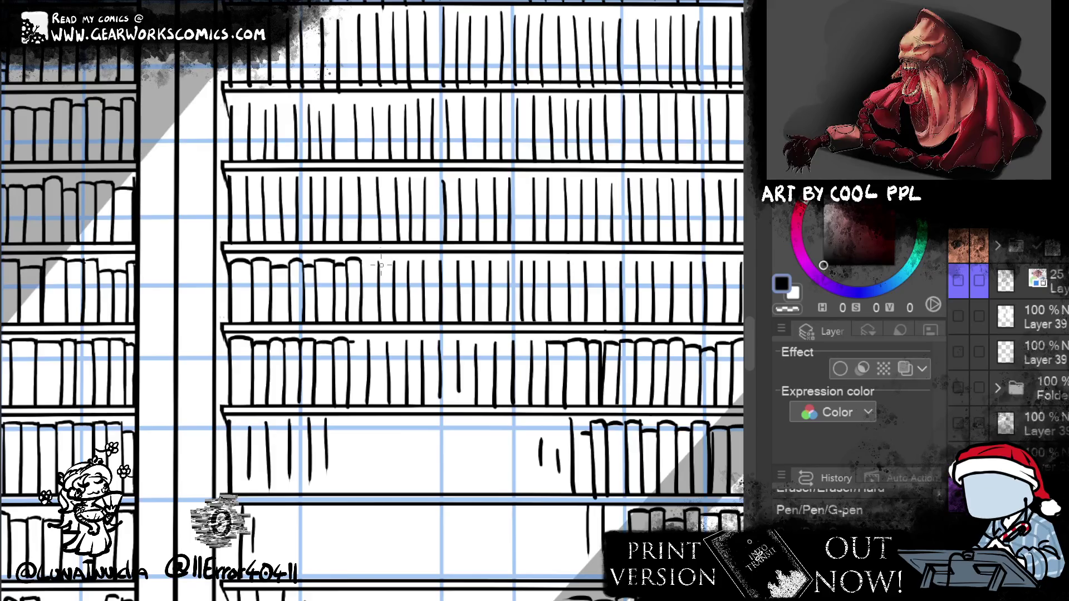
{"action": "mouse_move", "coordinate": [381, 265]}
{"action": "left_mouse_down"}
{"action": "mouse_move", "coordinate": [472, 220]}
{"action": "mouse_move", "coordinate": [393, 221]}
{"action": "left_mouse_up"}
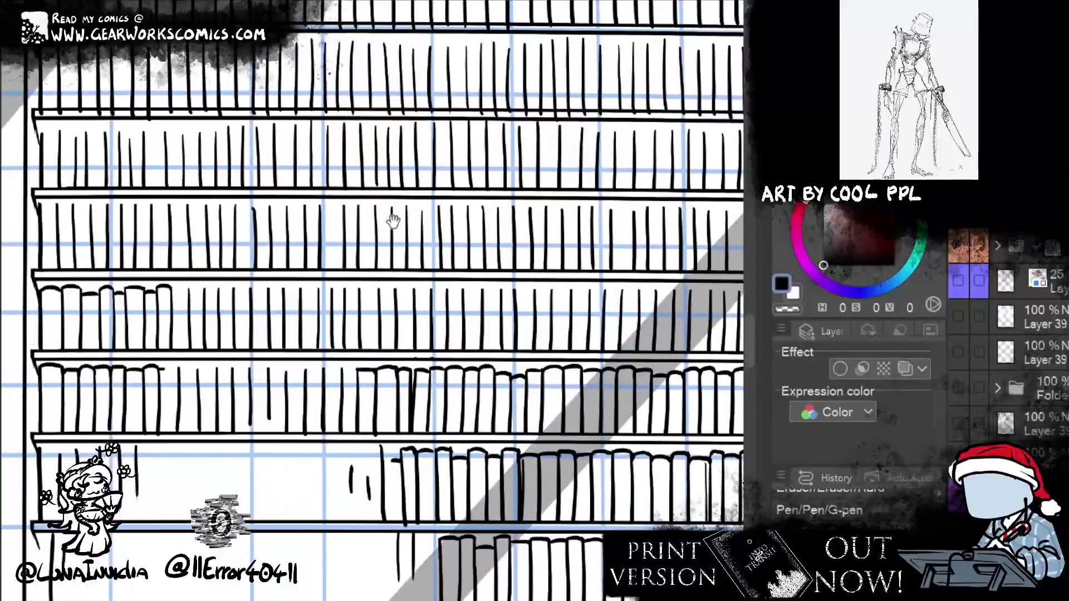
Ink rounded tops on the first bare book spines along the lower shelf row
{"action": "left_click_drag", "start_coordinate": [172, 291], "coordinate": [174, 307]}
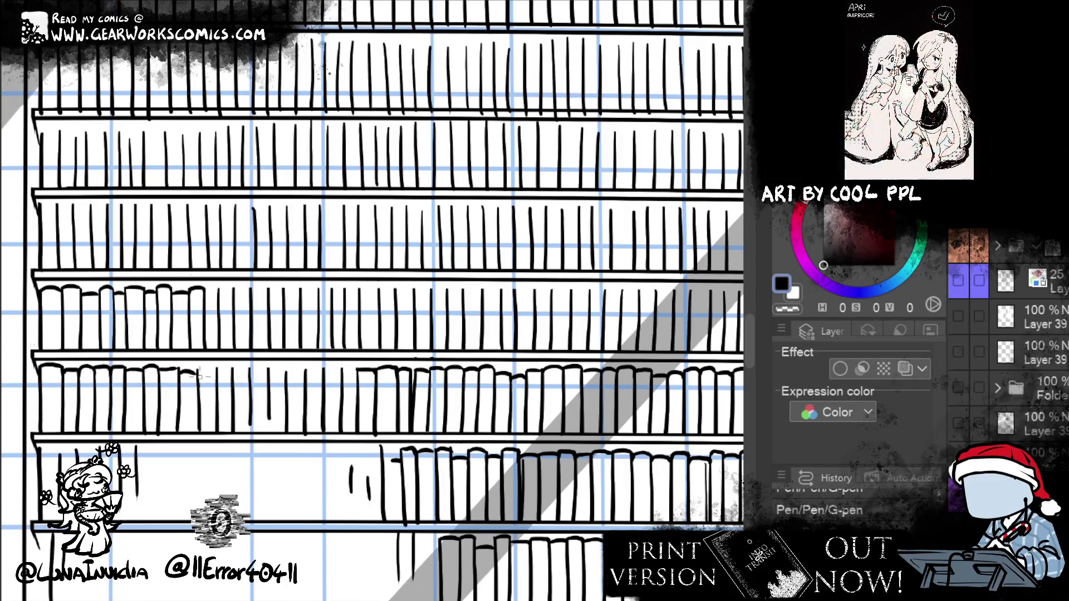
{"action": "left_click_drag", "start_coordinate": [180, 370], "coordinate": [217, 368]}
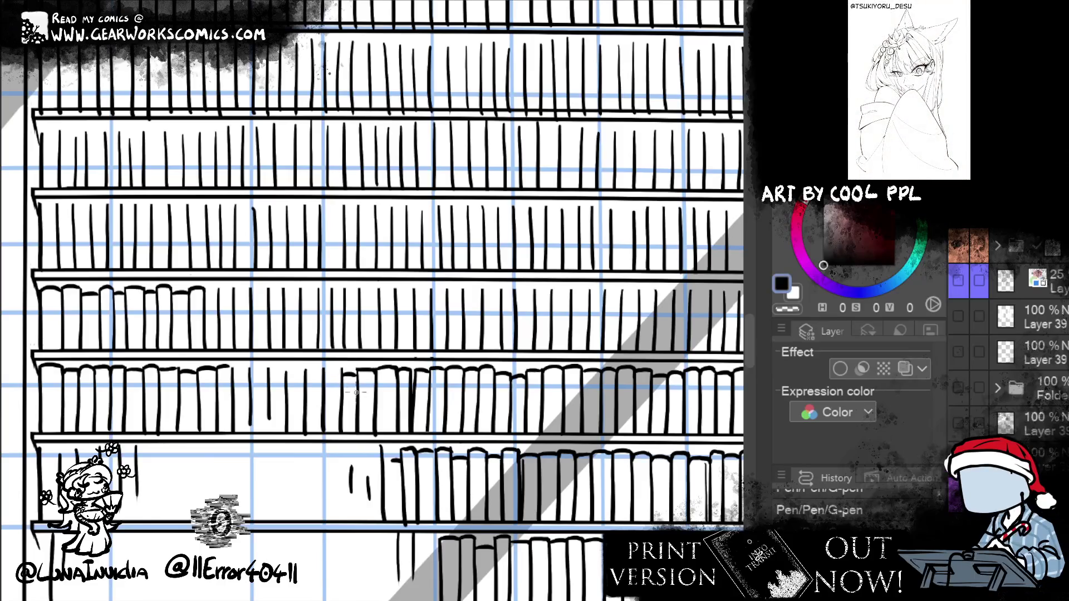
{"action": "left_click_drag", "start_coordinate": [341, 371], "coordinate": [359, 370]}
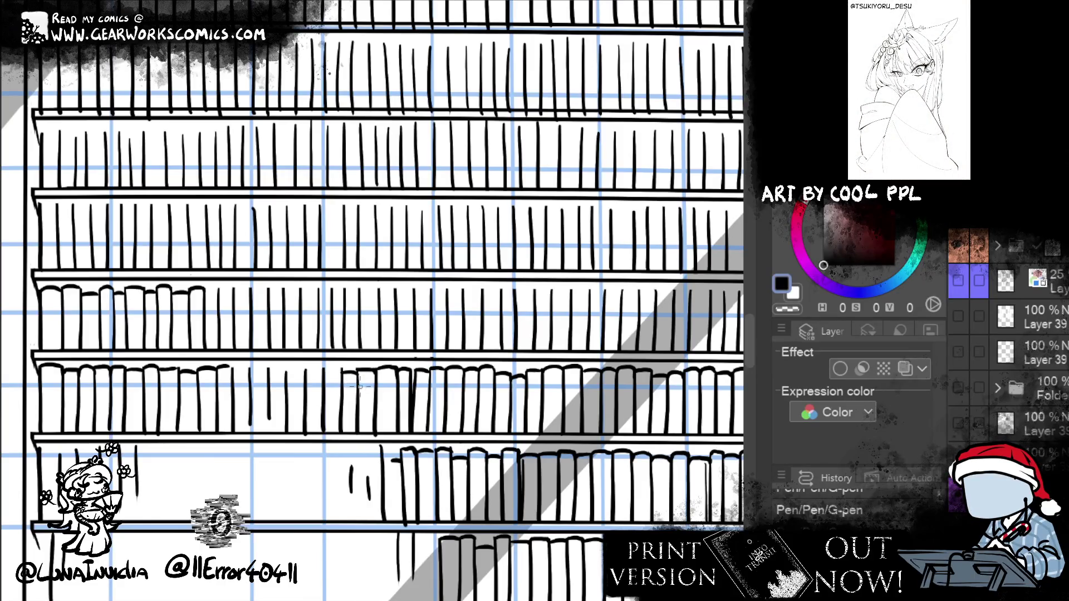
{"action": "left_click_drag", "start_coordinate": [206, 293], "coordinate": [236, 288]}
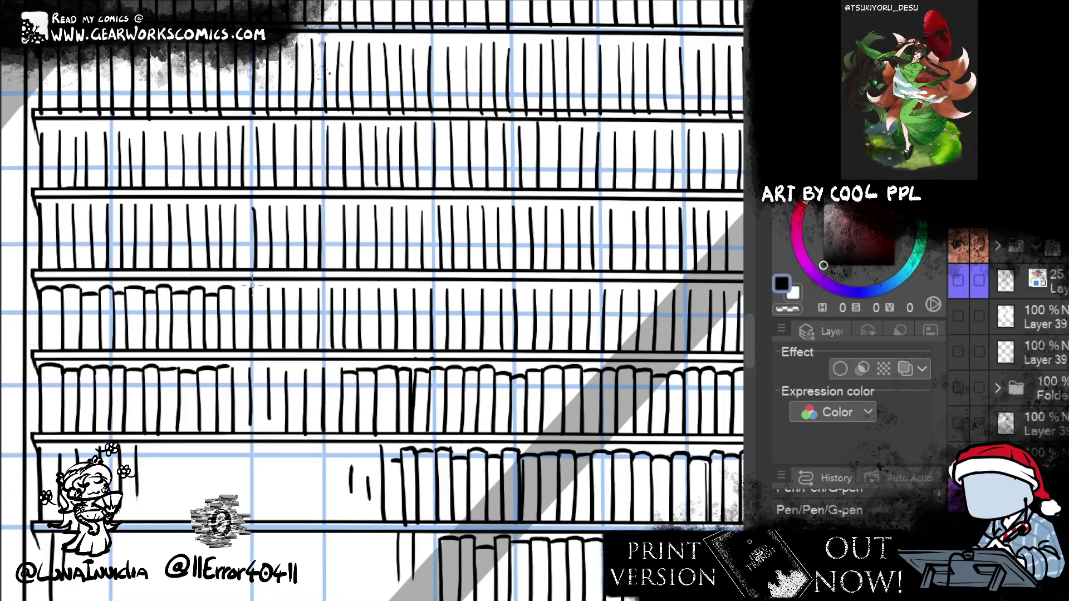
{"action": "left_click_drag", "start_coordinate": [236, 290], "coordinate": [251, 289]}
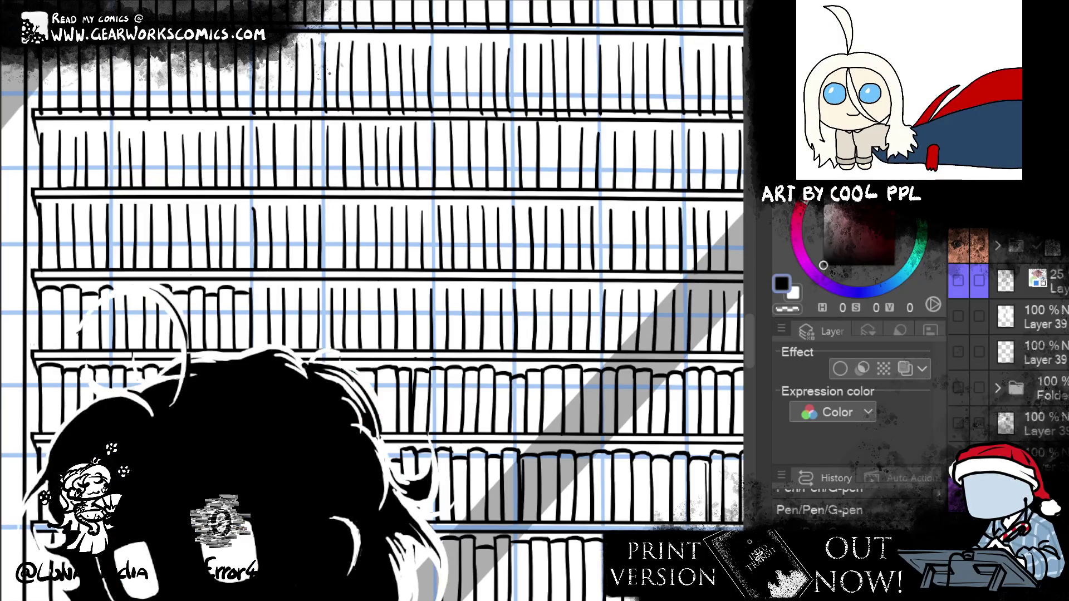
{"action": "left_click_drag", "start_coordinate": [251, 290], "coordinate": [269, 290]}
Cap the remaining book spines across the rest of the row with arcs
{"action": "left_click_drag", "start_coordinate": [266, 289], "coordinate": [282, 288]}
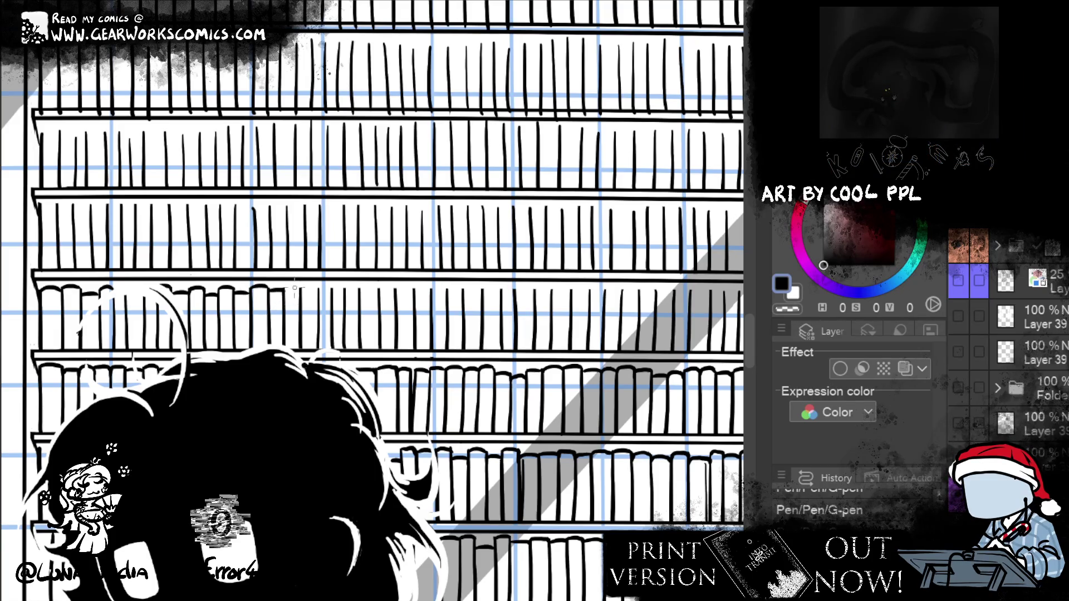
{"action": "left_click_drag", "start_coordinate": [287, 289], "coordinate": [301, 287]}
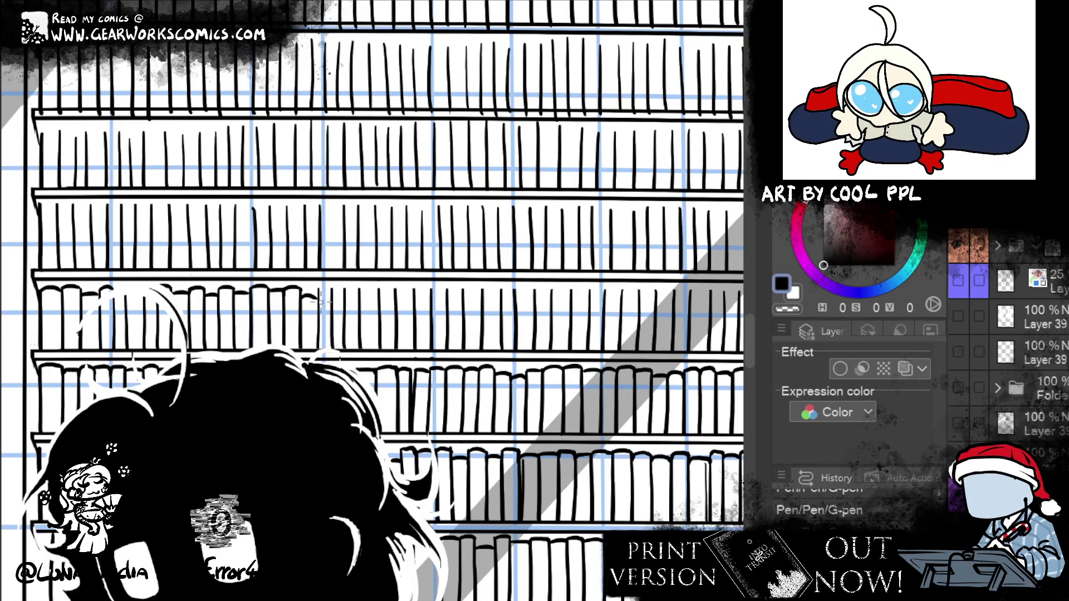
{"action": "left_click_drag", "start_coordinate": [302, 292], "coordinate": [322, 288]}
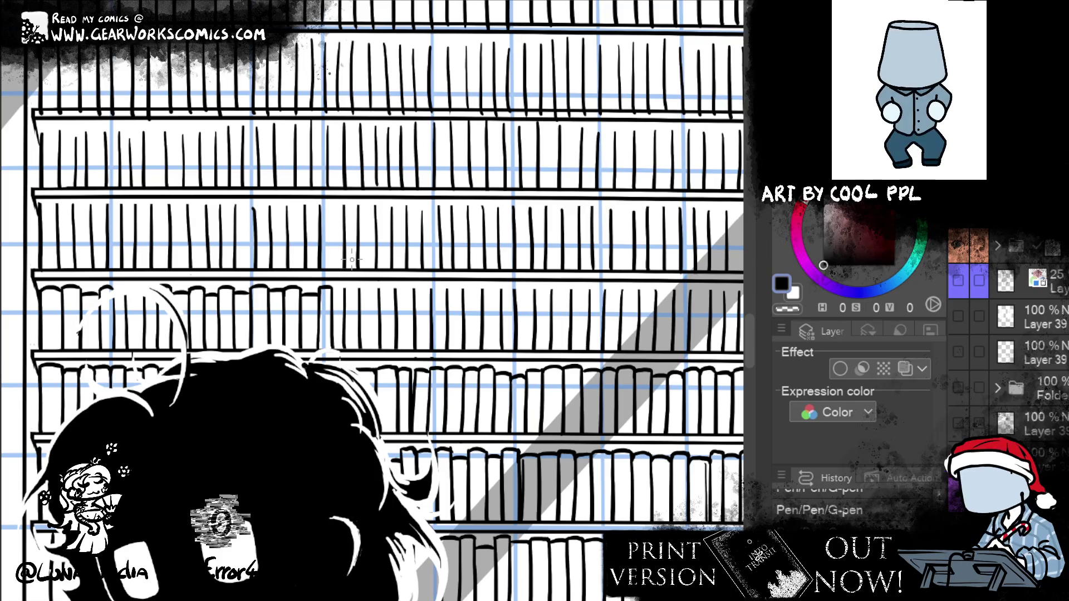
{"action": "left_click_drag", "start_coordinate": [333, 290], "coordinate": [345, 292]}
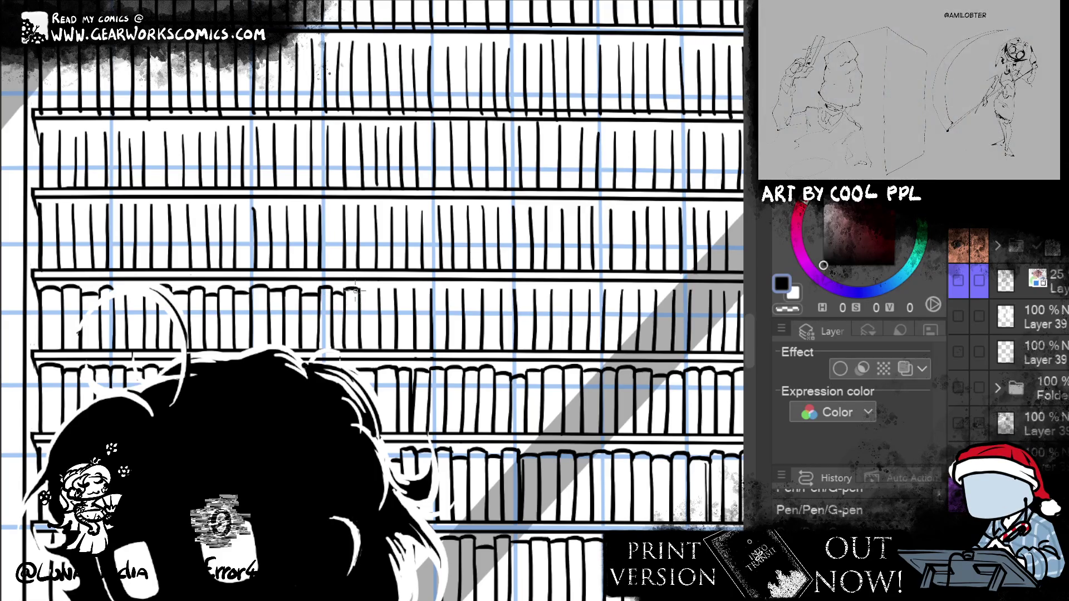
{"action": "left_click_drag", "start_coordinate": [352, 289], "coordinate": [415, 289]}
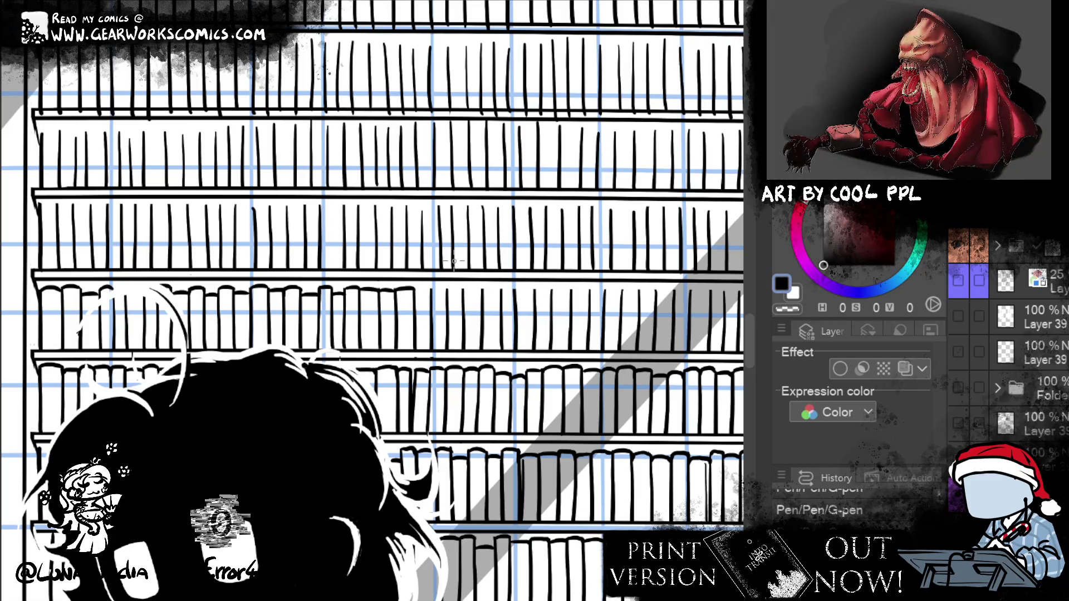
{"action": "left_click_drag", "start_coordinate": [416, 290], "coordinate": [463, 288]}
{"action": "left_click_drag", "start_coordinate": [465, 290], "coordinate": [482, 289]}
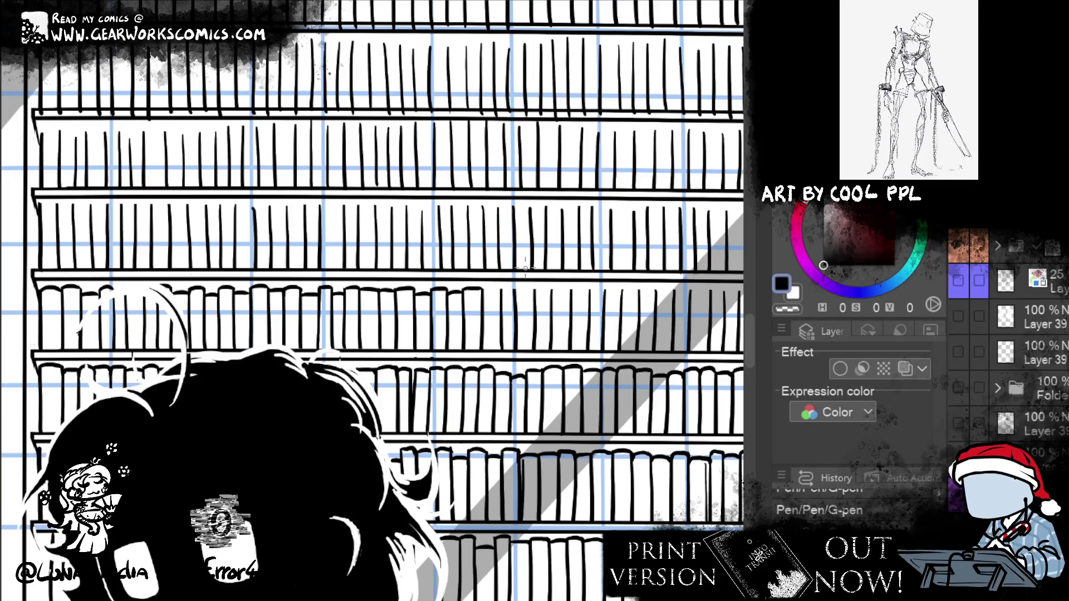
Zoom in and ink two more rounded book tops, one with its vertical edge
{"action": "scroll", "coordinate": [404, 502], "scroll_direction": "up", "scroll_amount": 3}
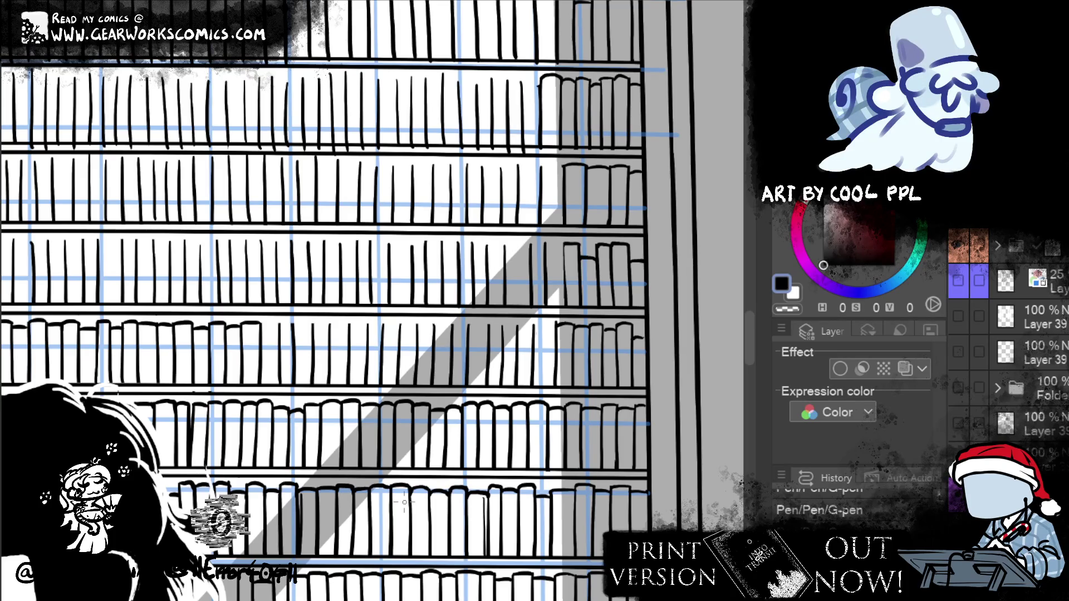
{"action": "scroll", "coordinate": [404, 406], "scroll_direction": "up", "scroll_amount": 2}
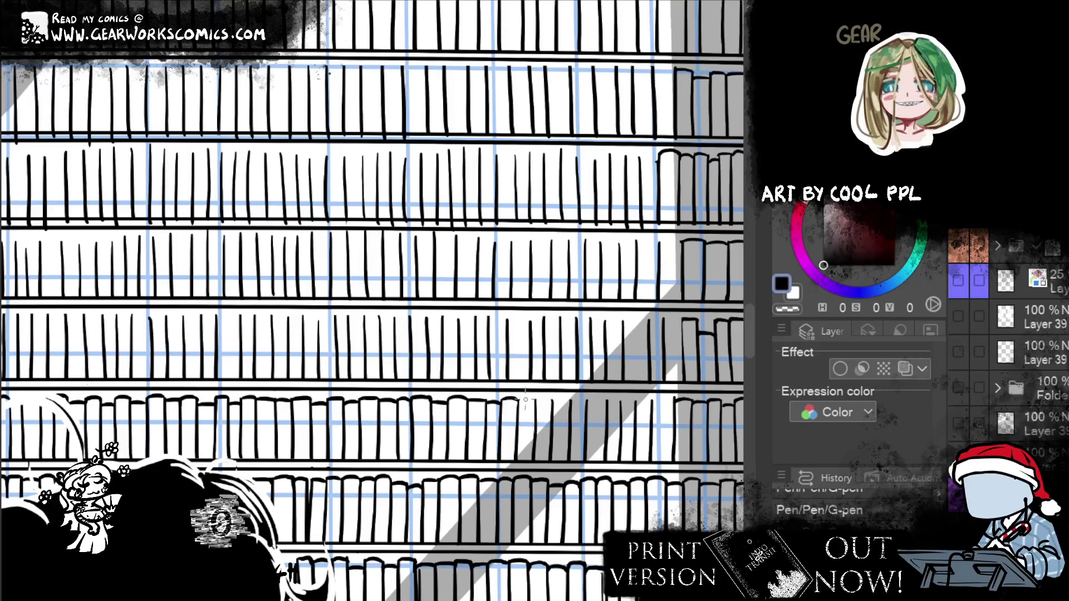
{"action": "mouse_move", "coordinate": [518, 400]}
{"action": "left_mouse_down"}
{"action": "mouse_move", "coordinate": [534, 400]}
{"action": "mouse_move", "coordinate": [527, 412]}
{"action": "left_mouse_up"}
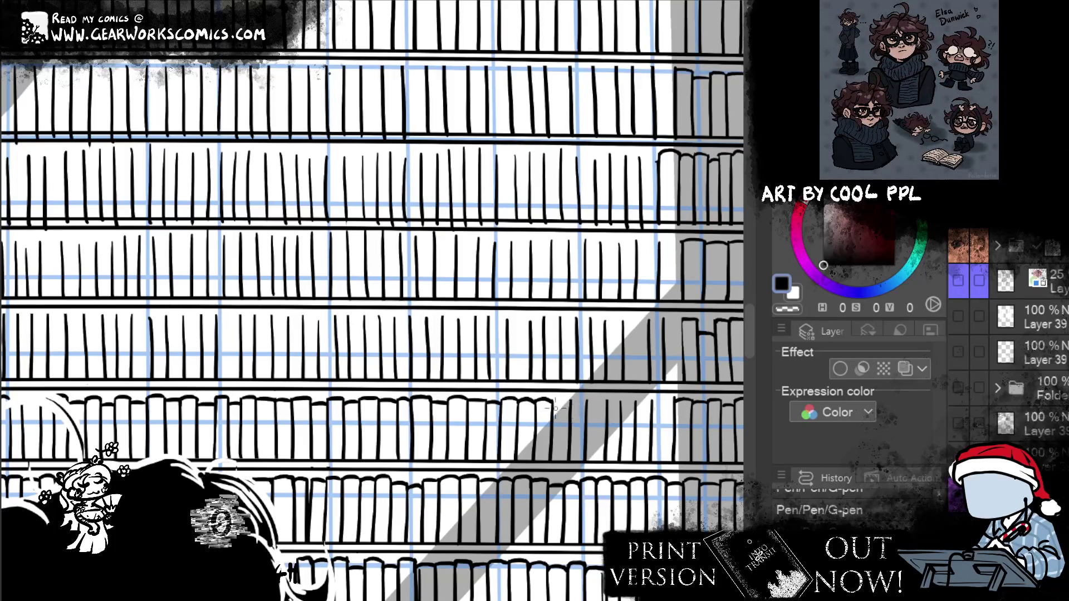
{"action": "left_click_drag", "start_coordinate": [569, 402], "coordinate": [586, 415]}
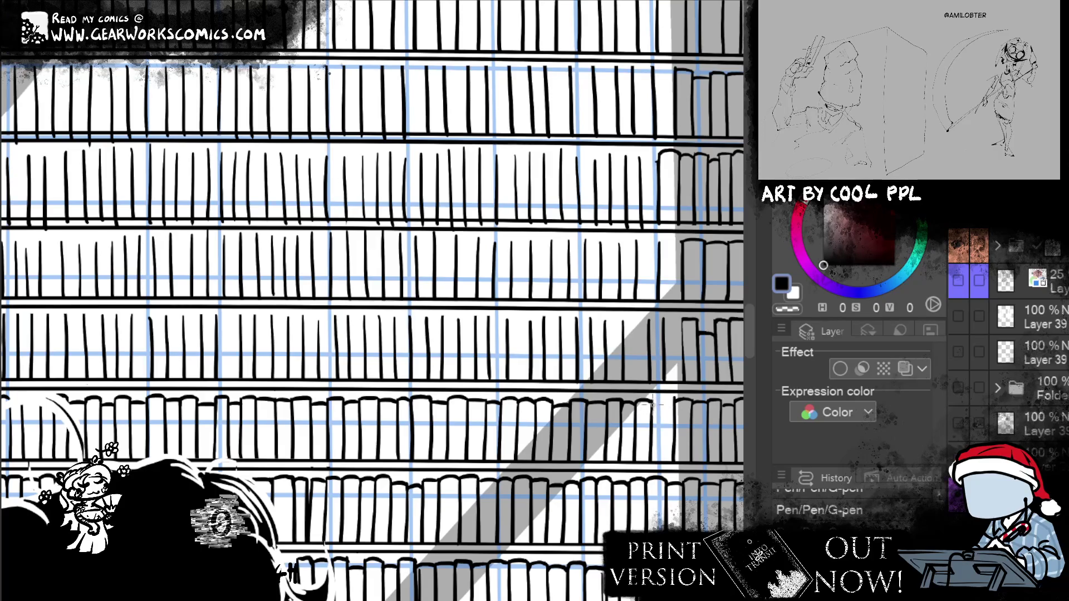
{"action": "scroll", "coordinate": [656, 398], "scroll_direction": "down", "scroll_amount": 2}
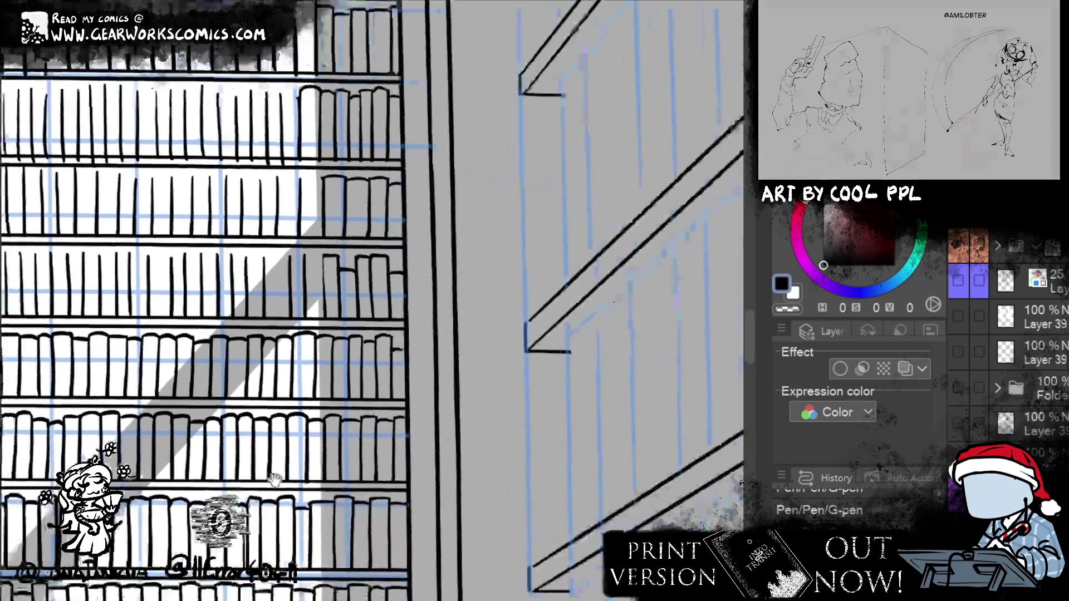
{"action": "scroll", "coordinate": [374, 477], "scroll_direction": "up", "scroll_amount": 2}
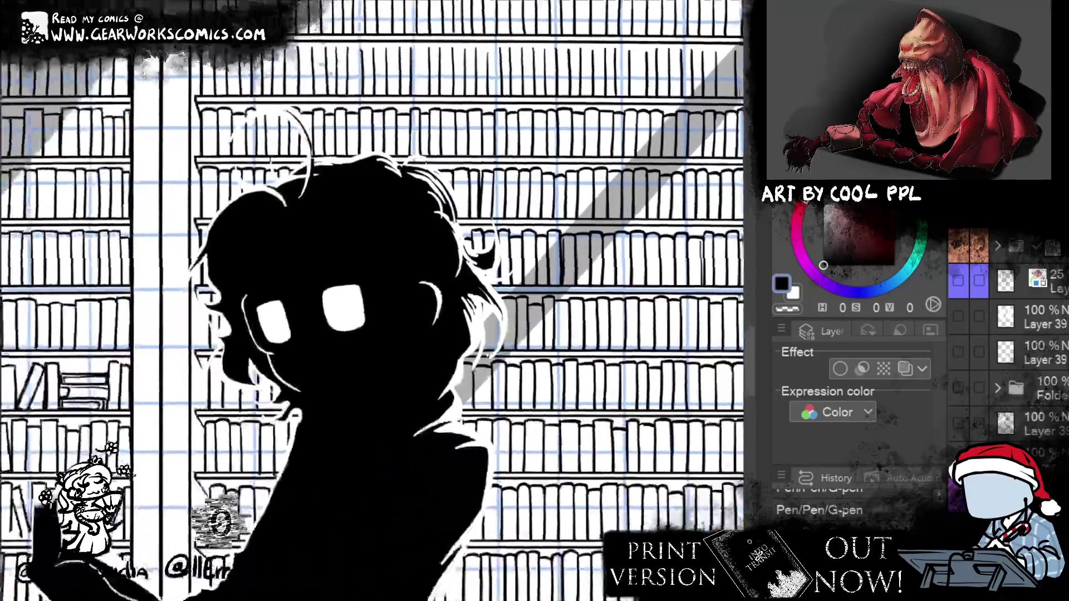
{"action": "scroll", "coordinate": [724, 334], "scroll_direction": "down", "scroll_amount": 5}
{"action": "scroll", "coordinate": [686, 291], "scroll_direction": "up", "scroll_amount": 1}
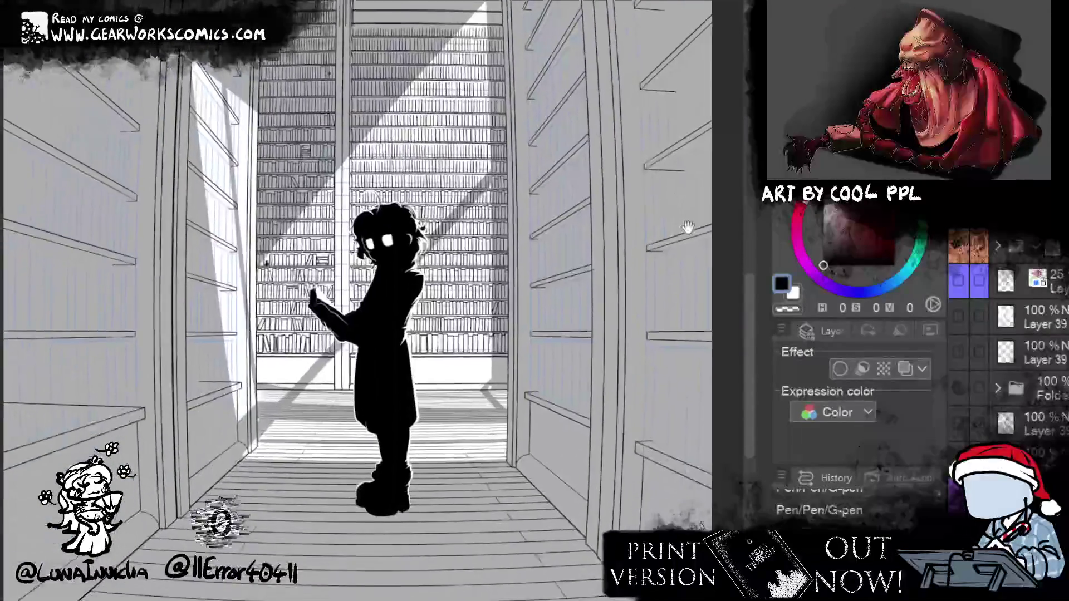
{"action": "left_click_drag", "start_coordinate": [687, 291], "coordinate": [696, 316]}
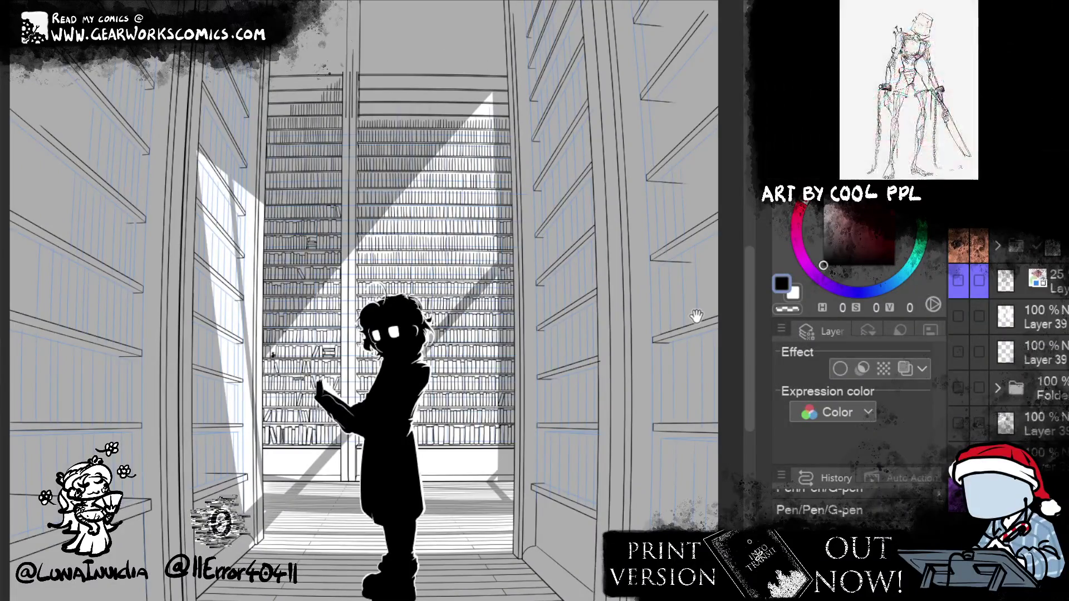
{"action": "mouse_move", "coordinate": [585, 420]}
{"action": "left_mouse_down"}
{"action": "mouse_move", "coordinate": [616, 570]}
{"action": "mouse_move", "coordinate": [623, 536]}
{"action": "left_mouse_up"}
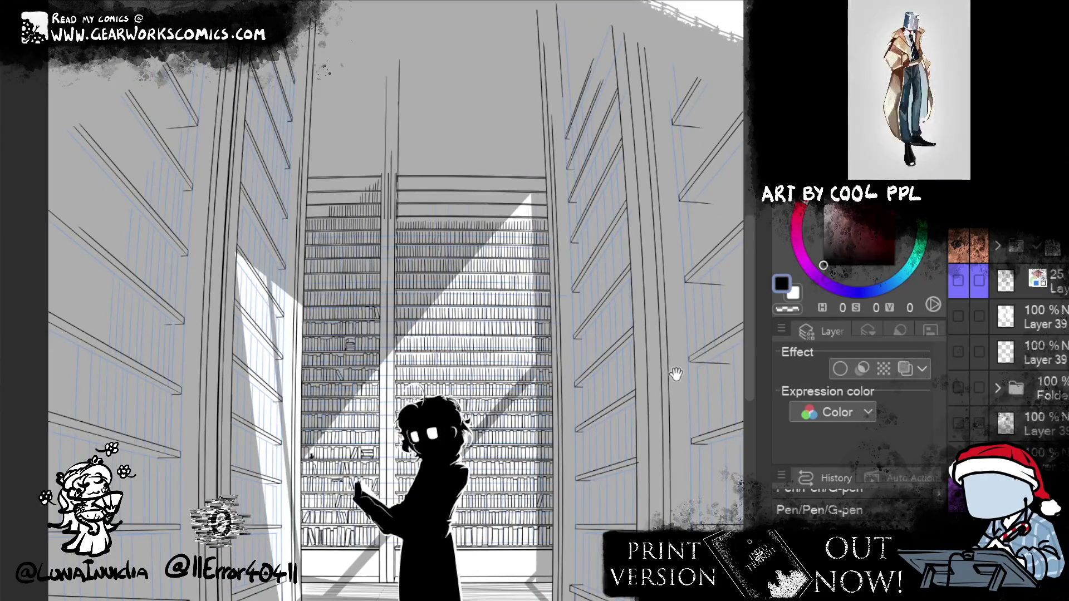
{"action": "left_click_drag", "start_coordinate": [675, 374], "coordinate": [599, 305]}
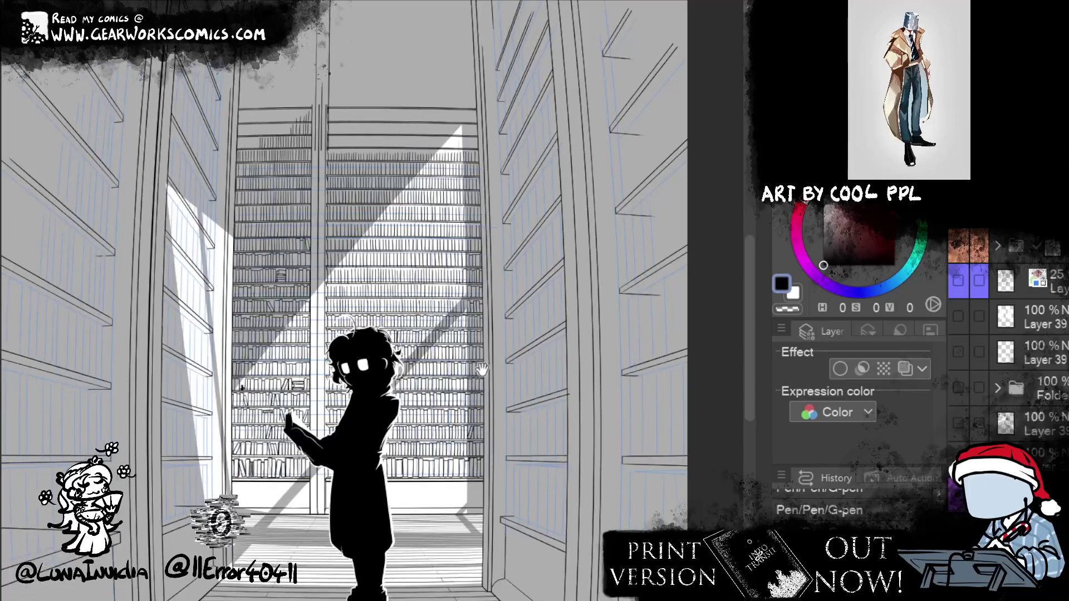
{"action": "scroll", "coordinate": [539, 295], "scroll_direction": "up", "scroll_amount": 6}
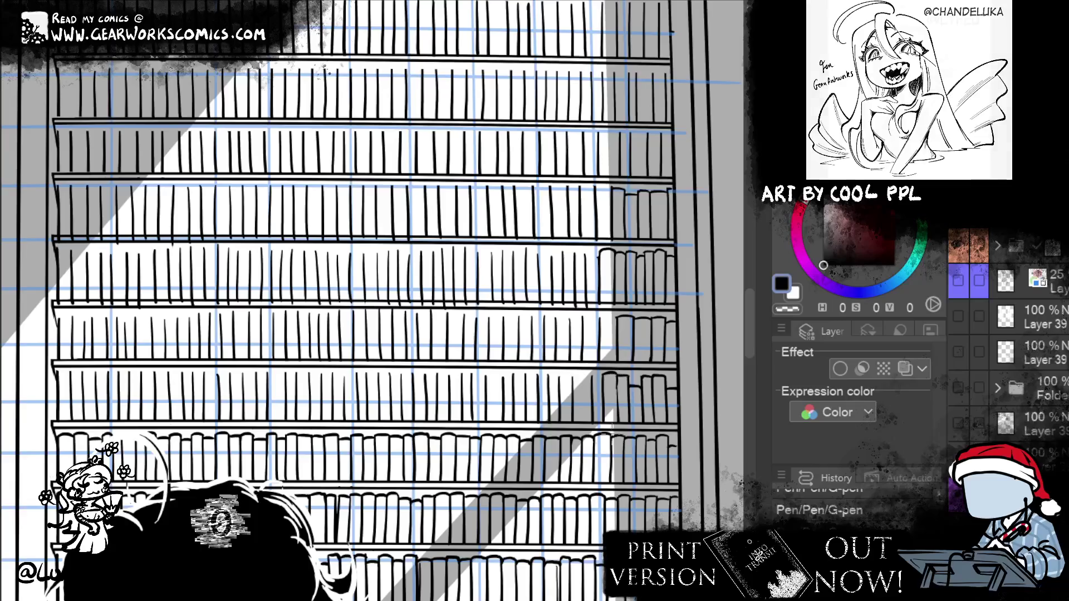
Finish a book spine and ink three curved book tops along the middle shelf
{"action": "left_click_drag", "start_coordinate": [617, 373], "coordinate": [617, 402]}
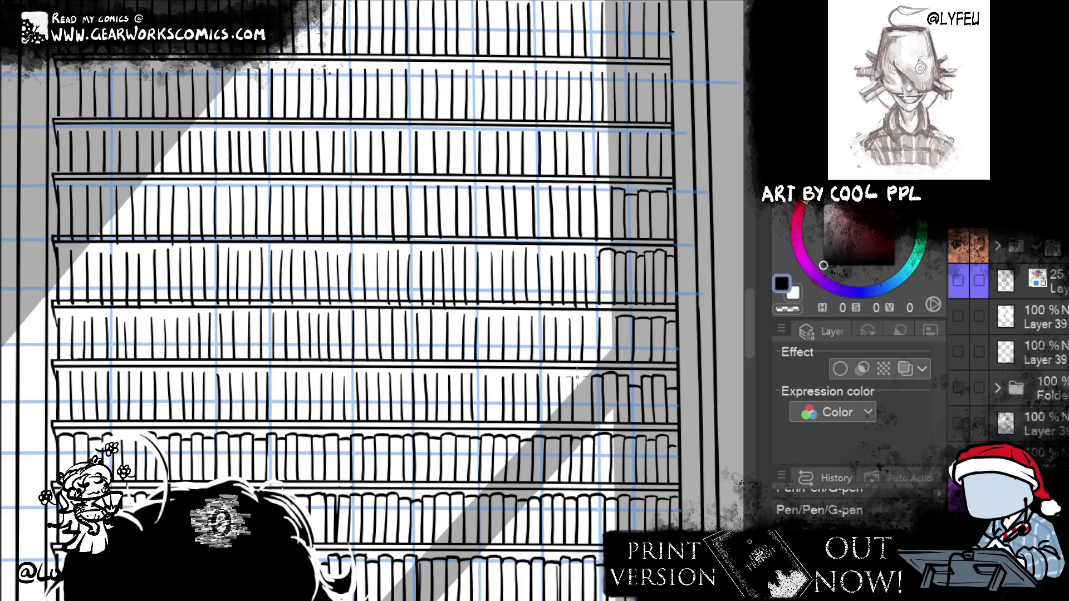
{"action": "left_click_drag", "start_coordinate": [574, 378], "coordinate": [593, 373]}
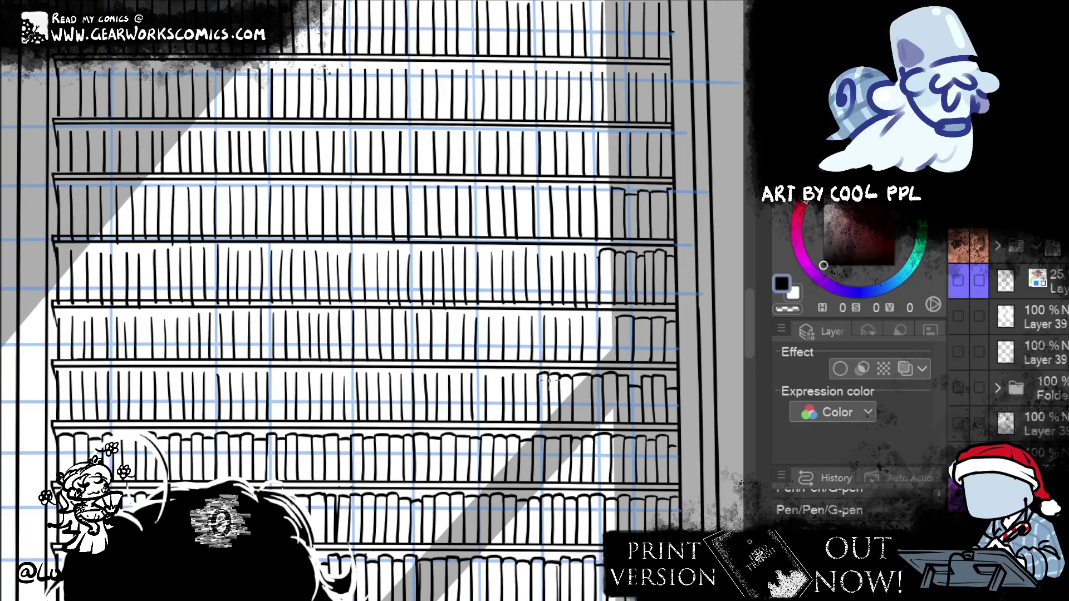
{"action": "left_click_drag", "start_coordinate": [526, 377], "coordinate": [538, 373]}
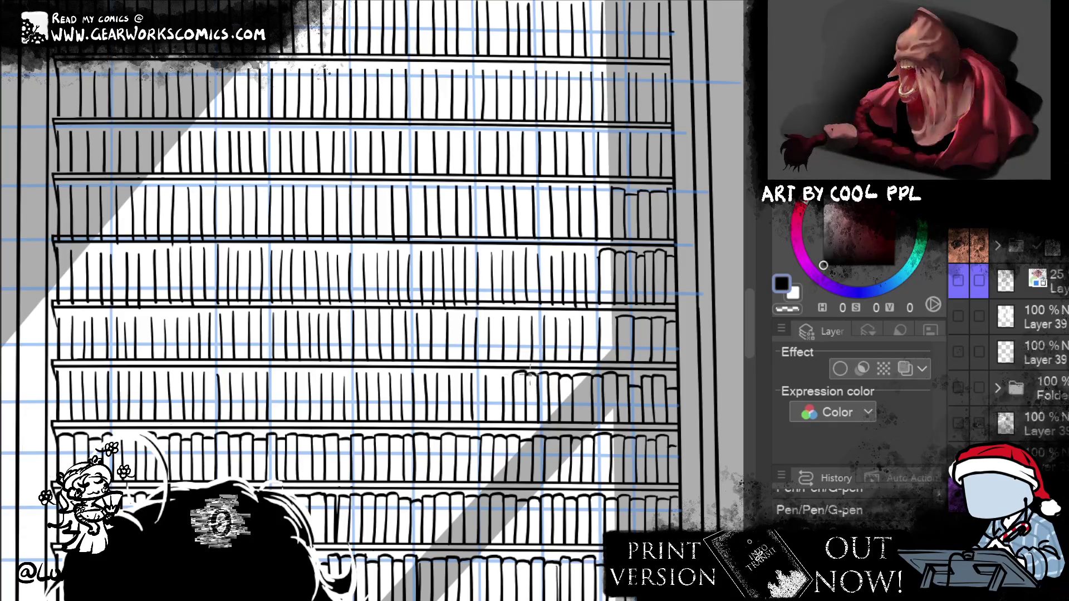
{"action": "mouse_move", "coordinate": [514, 379]}
{"action": "left_mouse_down"}
{"action": "mouse_move", "coordinate": [527, 374]}
{"action": "mouse_move", "coordinate": [493, 371]}
{"action": "mouse_move", "coordinate": [503, 384]}
{"action": "left_mouse_up"}
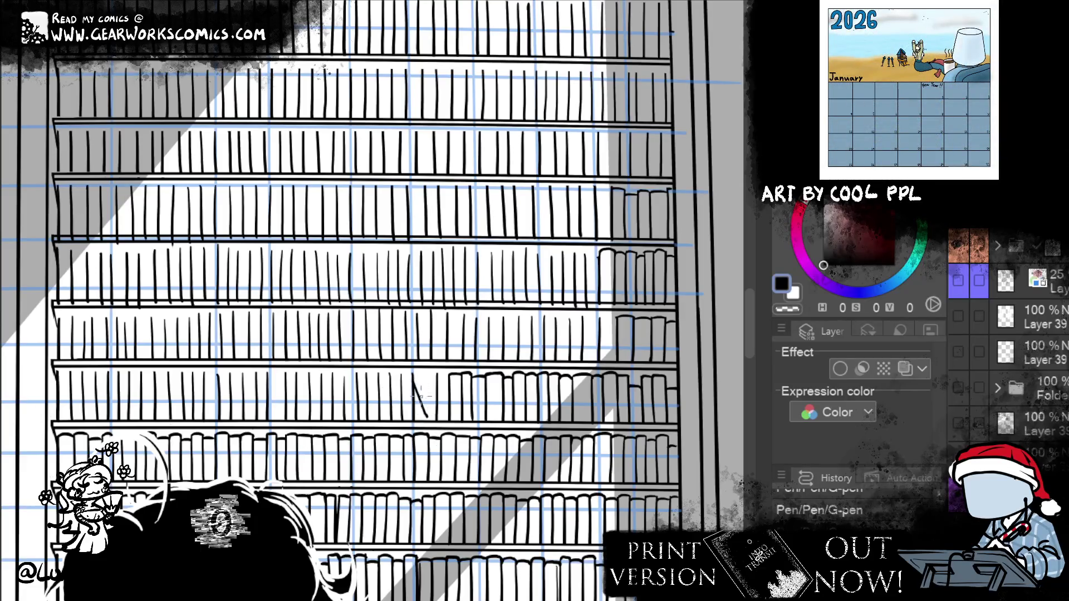
Draw the leaning book's two parallel edges, undoing attempts until they look clean
{"action": "left_click_drag", "start_coordinate": [412, 375], "coordinate": [425, 421]}
{"action": "key", "text": "ctrl+z"}
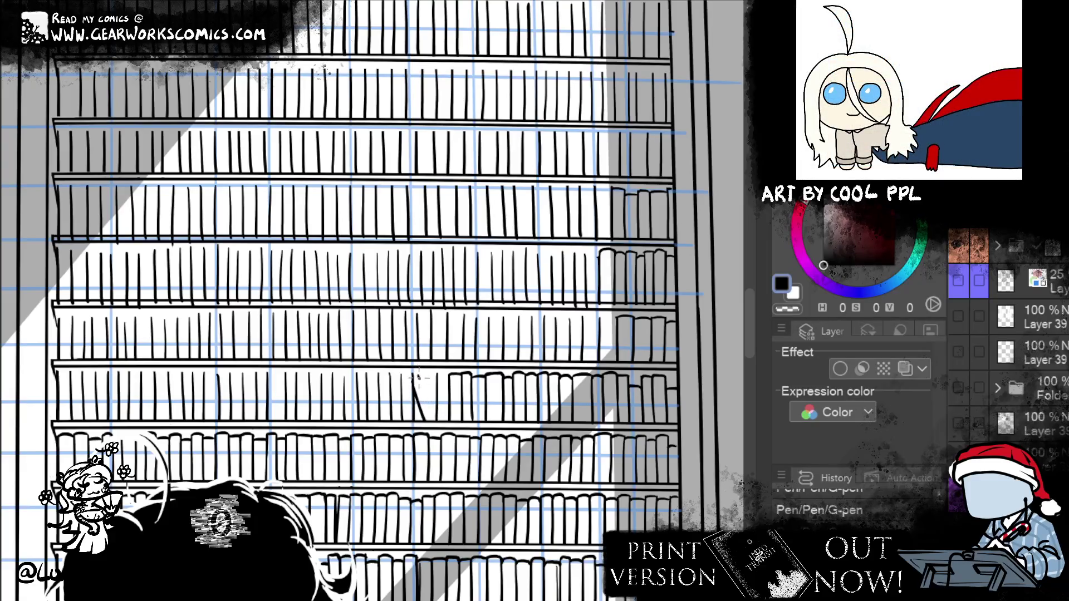
{"action": "key", "text": "ctrl+z"}
{"action": "left_click_drag", "start_coordinate": [413, 375], "coordinate": [427, 418]}
{"action": "key", "text": "ctrl+z"}
{"action": "left_click_drag", "start_coordinate": [420, 376], "coordinate": [435, 421]}
{"action": "left_click_drag", "start_coordinate": [412, 375], "coordinate": [436, 418]}
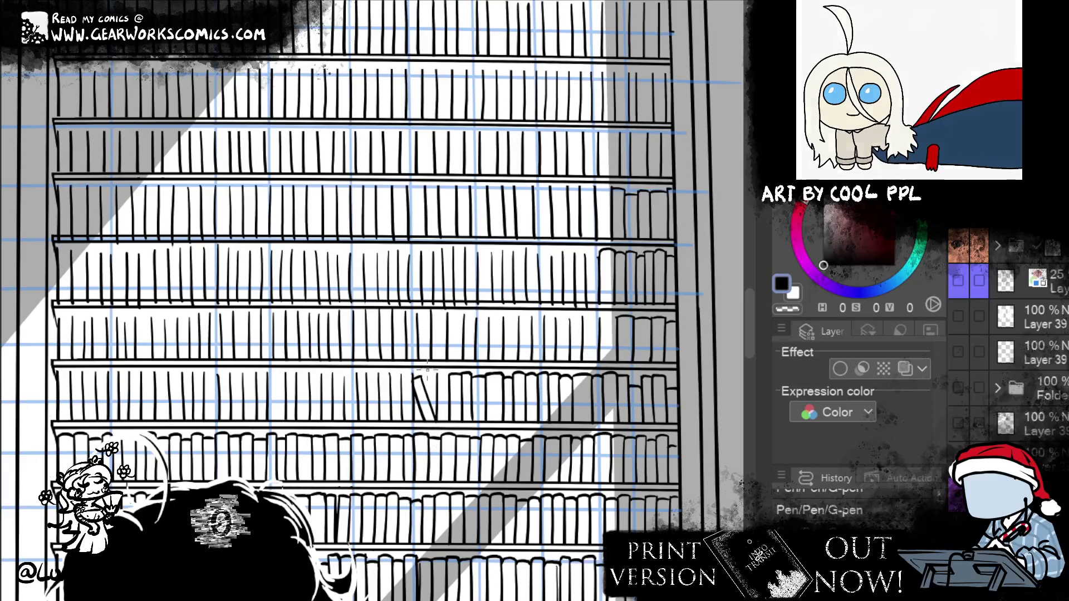
{"action": "key", "text": "ctrl+z"}
{"action": "left_click_drag", "start_coordinate": [414, 378], "coordinate": [423, 421]}
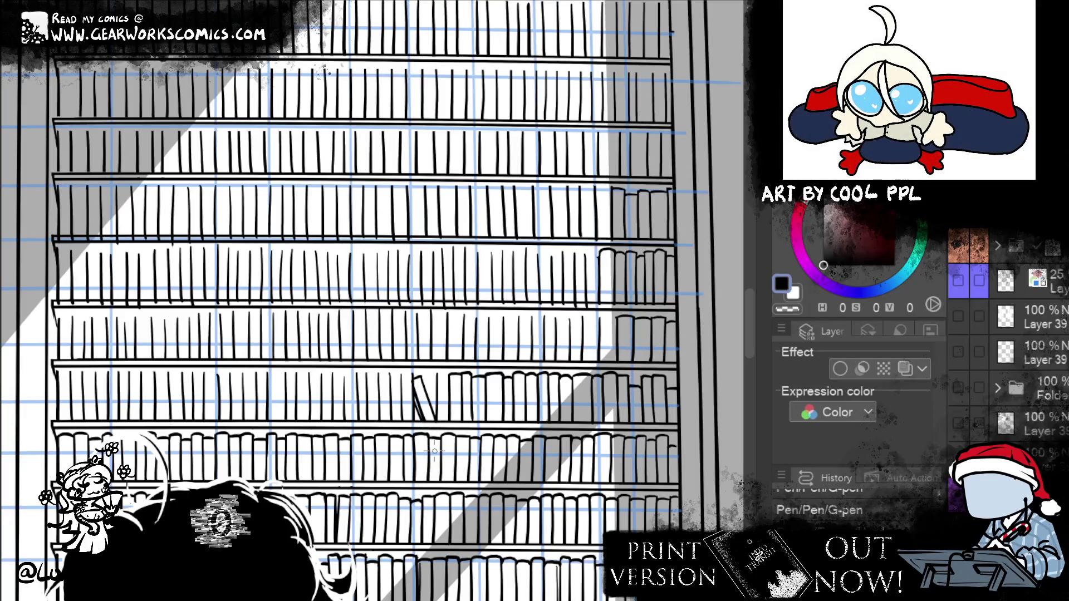
{"action": "key", "text": "e"}
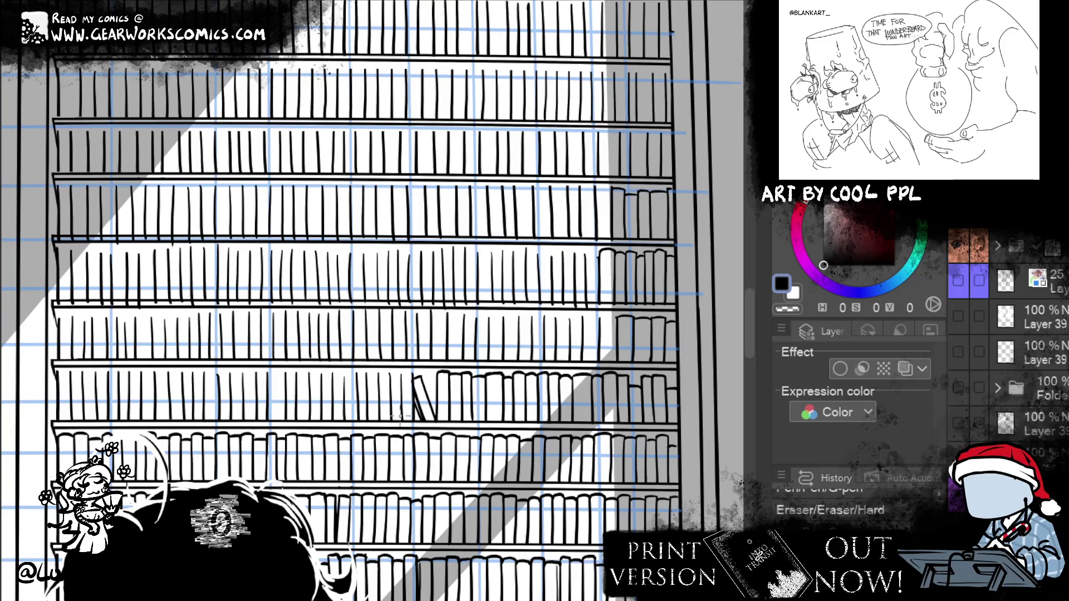
Ink upright book spines and tops left of the leaning book, erasing stray bits
{"action": "left_click", "coordinate": [402, 372]}
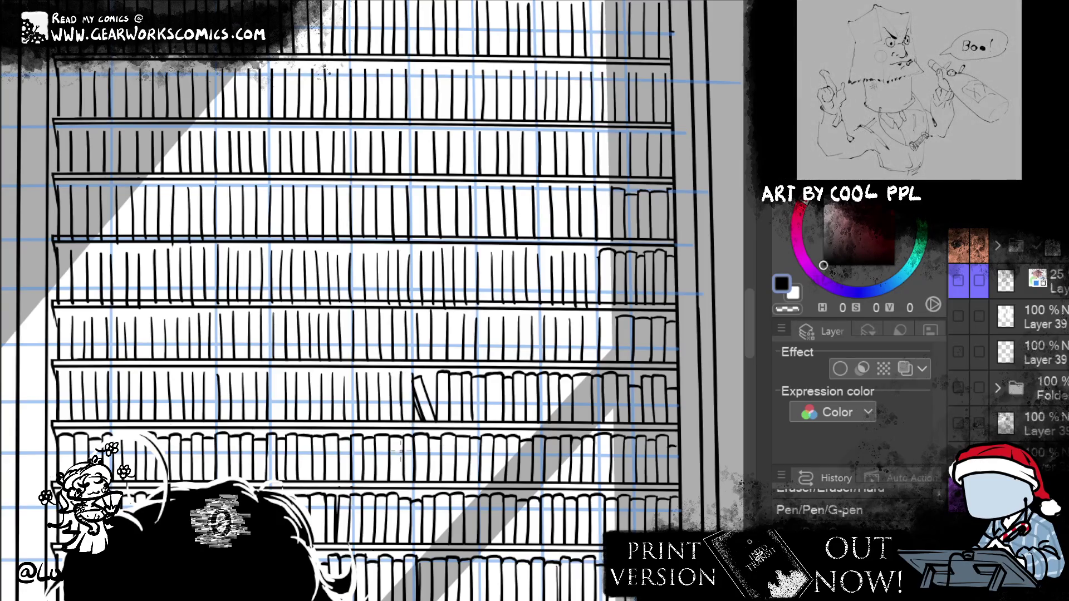
{"action": "left_click_drag", "start_coordinate": [401, 373], "coordinate": [402, 411]}
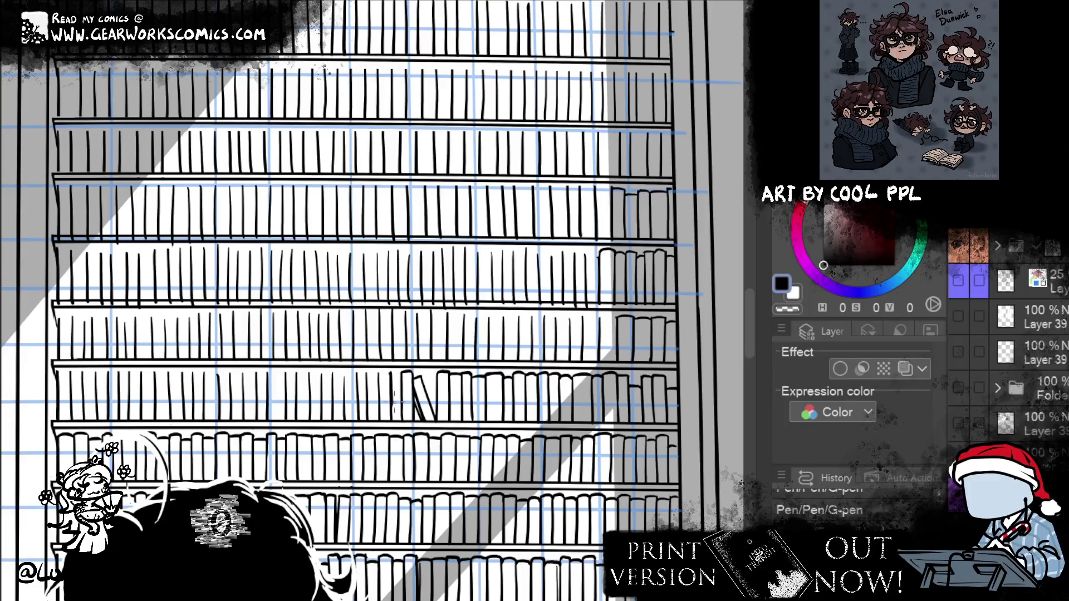
{"action": "mouse_move", "coordinate": [404, 376]}
{"action": "left_mouse_down"}
{"action": "mouse_move", "coordinate": [406, 384]}
{"action": "mouse_move", "coordinate": [387, 377]}
{"action": "left_mouse_up"}
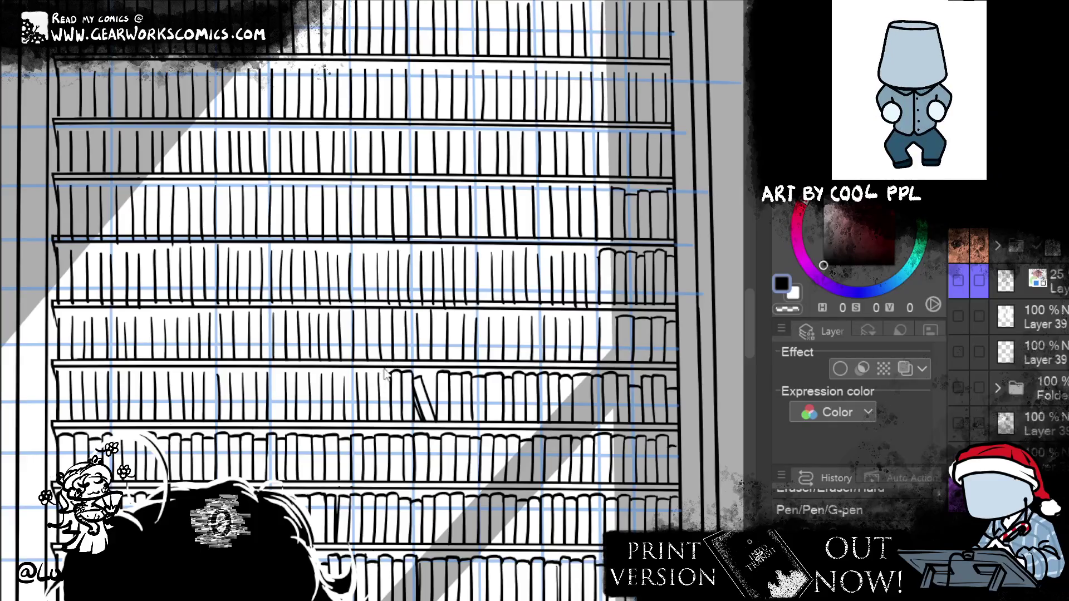
{"action": "left_click_drag", "start_coordinate": [382, 373], "coordinate": [397, 371]}
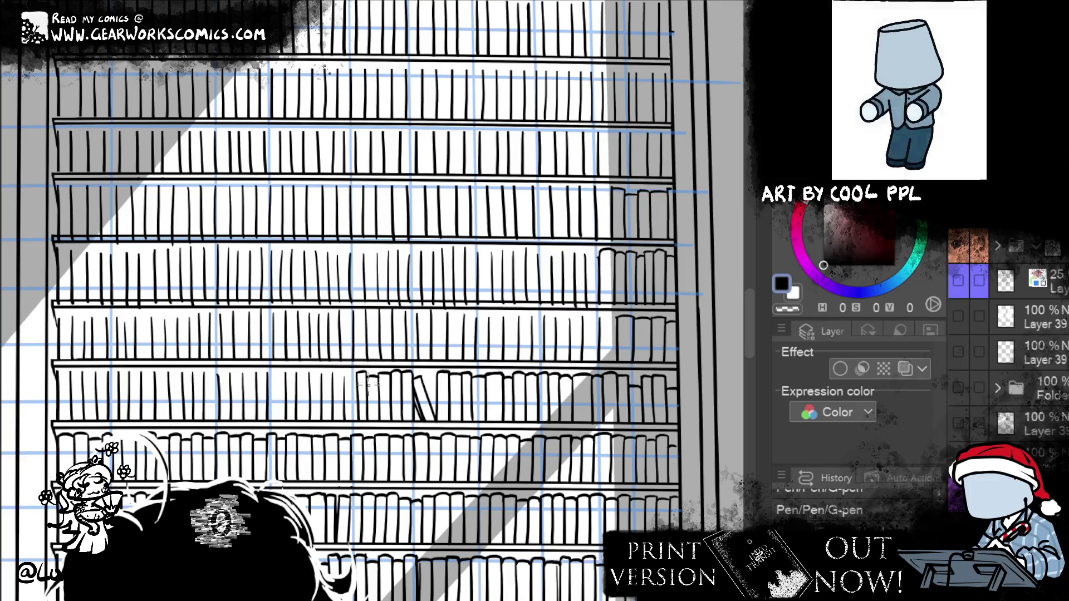
{"action": "left_click_drag", "start_coordinate": [345, 383], "coordinate": [342, 389]}
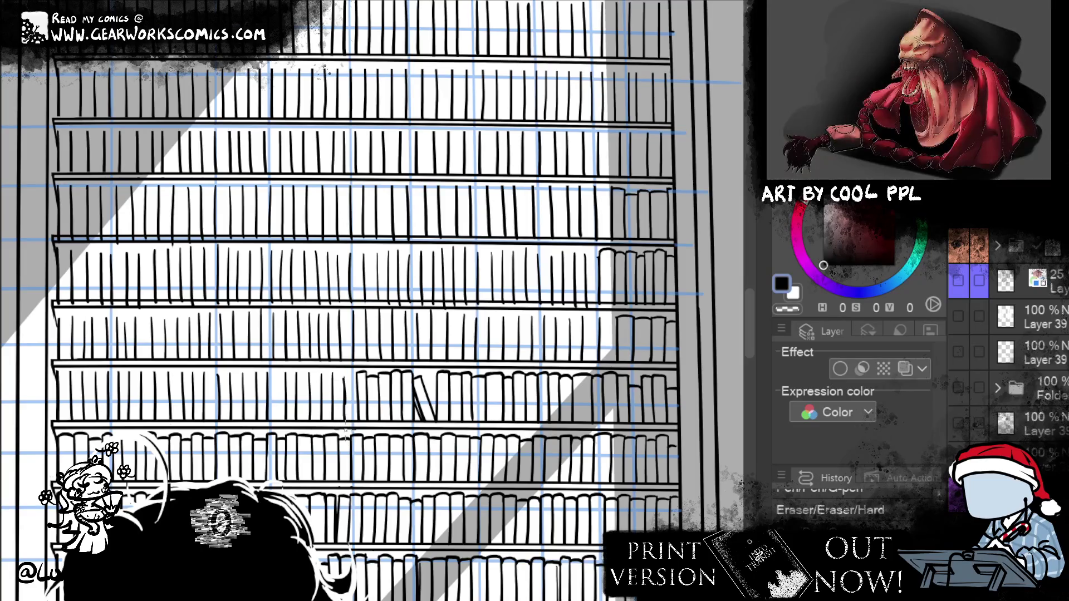
{"action": "left_click_drag", "start_coordinate": [344, 382], "coordinate": [344, 379]}
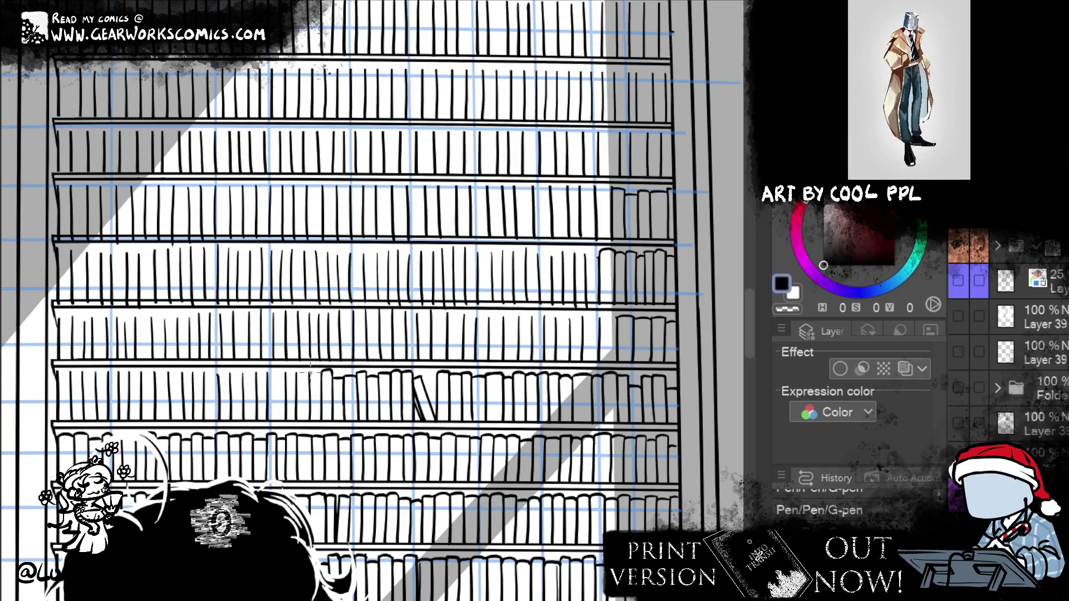
{"action": "left_click_drag", "start_coordinate": [309, 383], "coordinate": [332, 371]}
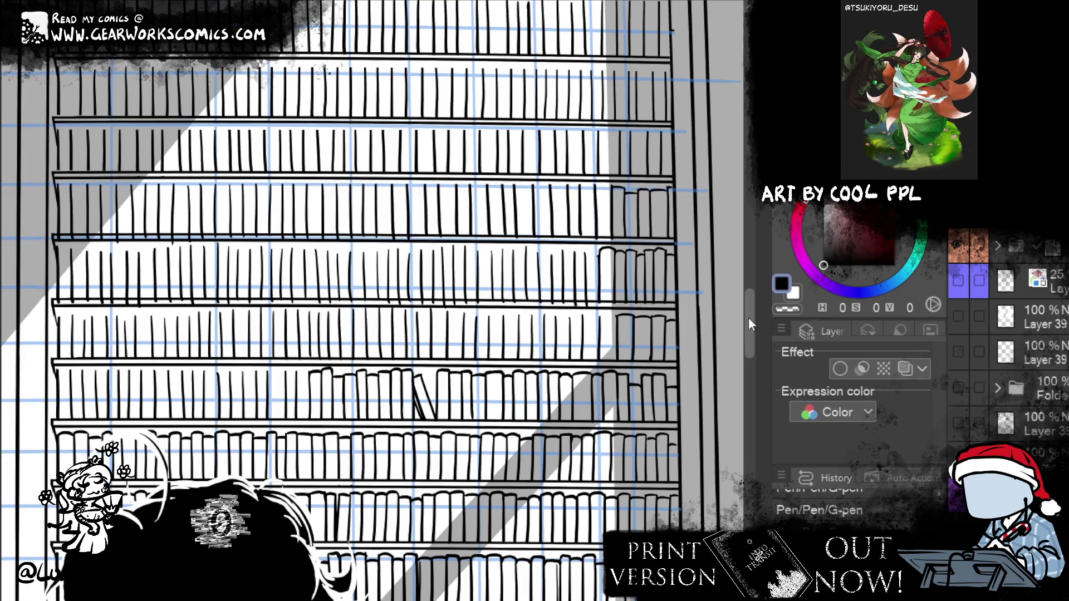
Ink short book spines into the shelf gap at the row's left end
{"action": "left_click_drag", "start_coordinate": [735, 323], "coordinate": [821, 281]}
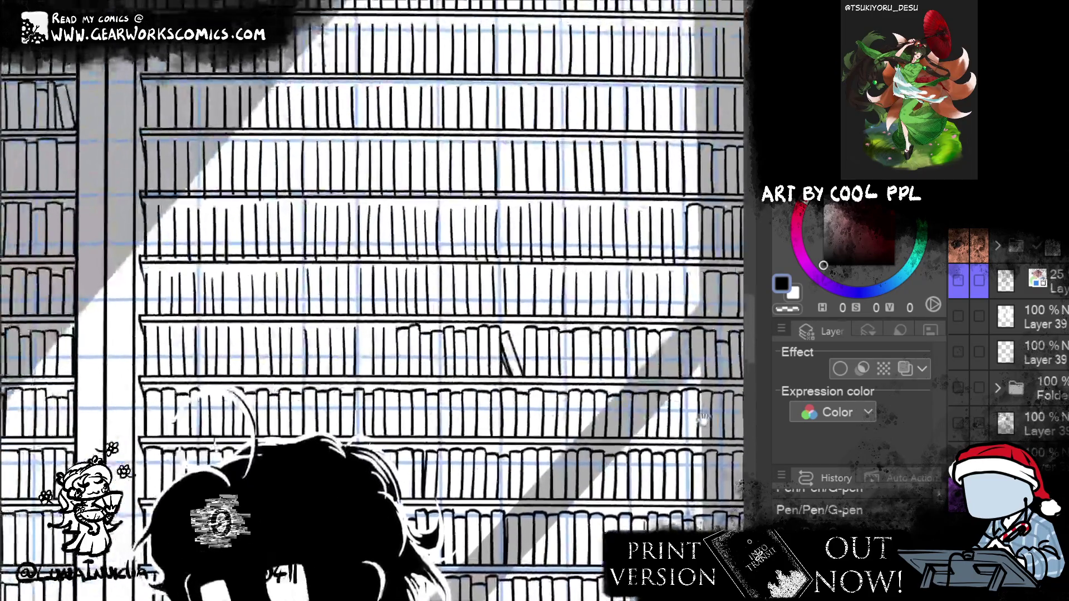
{"action": "left_click_drag", "start_coordinate": [384, 330], "coordinate": [397, 344]}
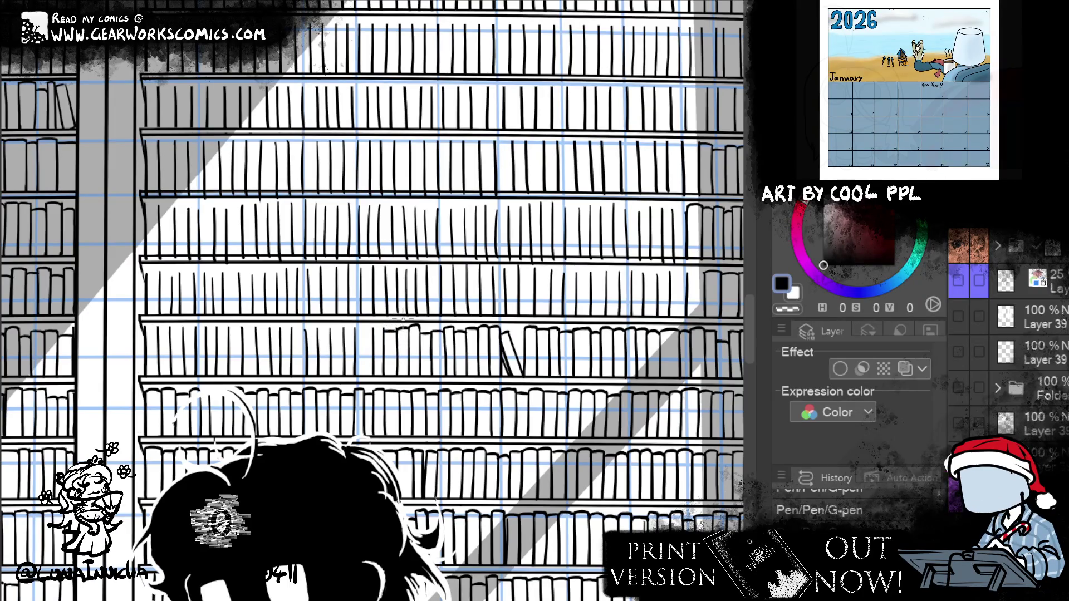
{"action": "left_click_drag", "start_coordinate": [373, 327], "coordinate": [358, 372]}
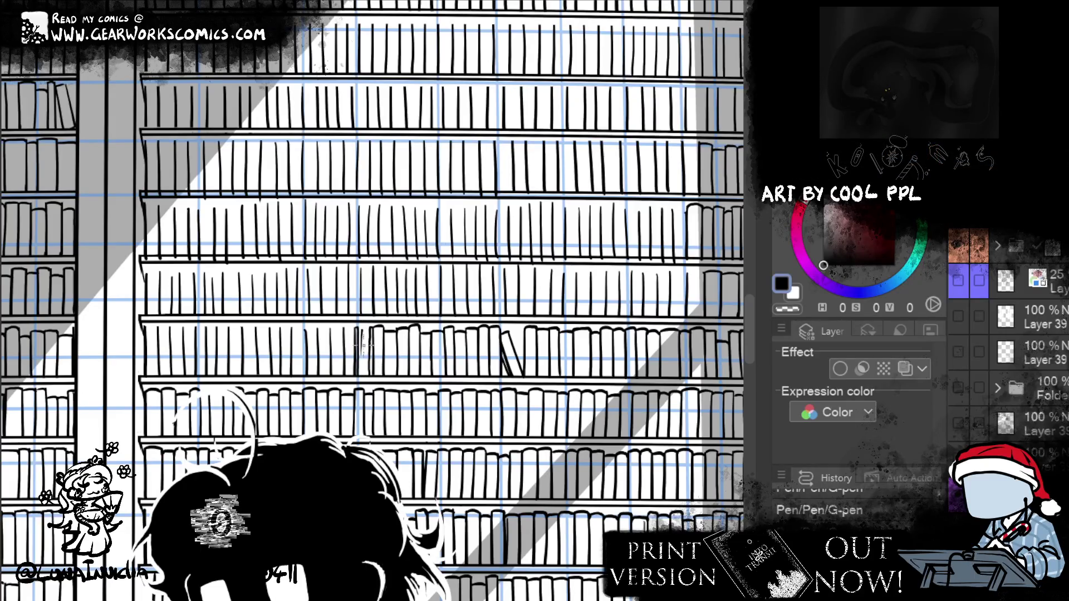
{"action": "left_click_drag", "start_coordinate": [366, 328], "coordinate": [367, 346]}
{"action": "mouse_move", "coordinate": [366, 328]}
{"action": "left_mouse_down"}
{"action": "mouse_move", "coordinate": [368, 374]}
{"action": "mouse_move", "coordinate": [390, 406]}
{"action": "left_mouse_up"}
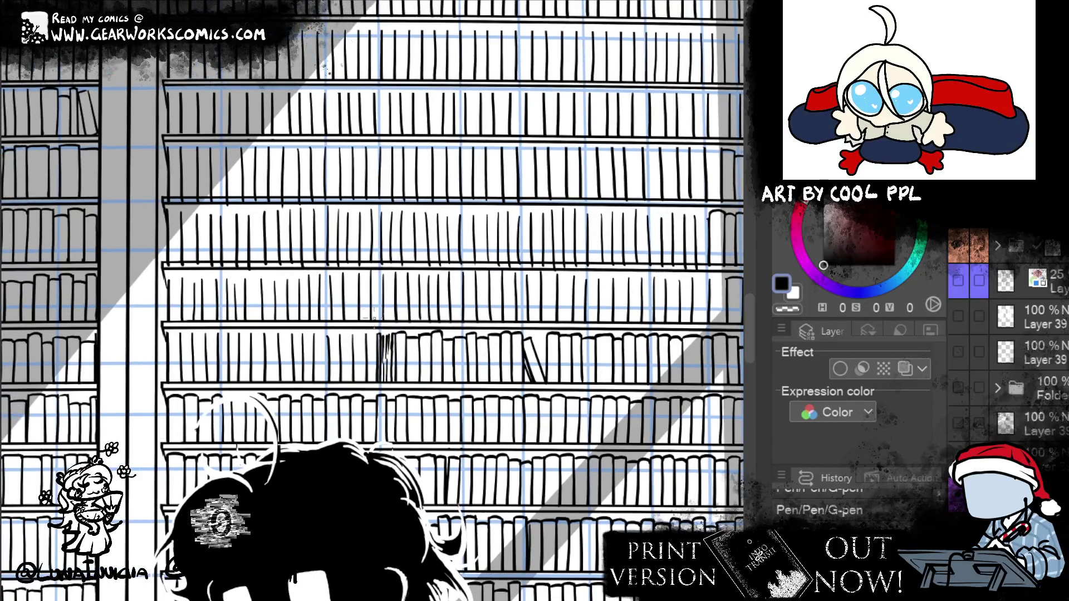
{"action": "left_click_drag", "start_coordinate": [386, 337], "coordinate": [385, 351]}
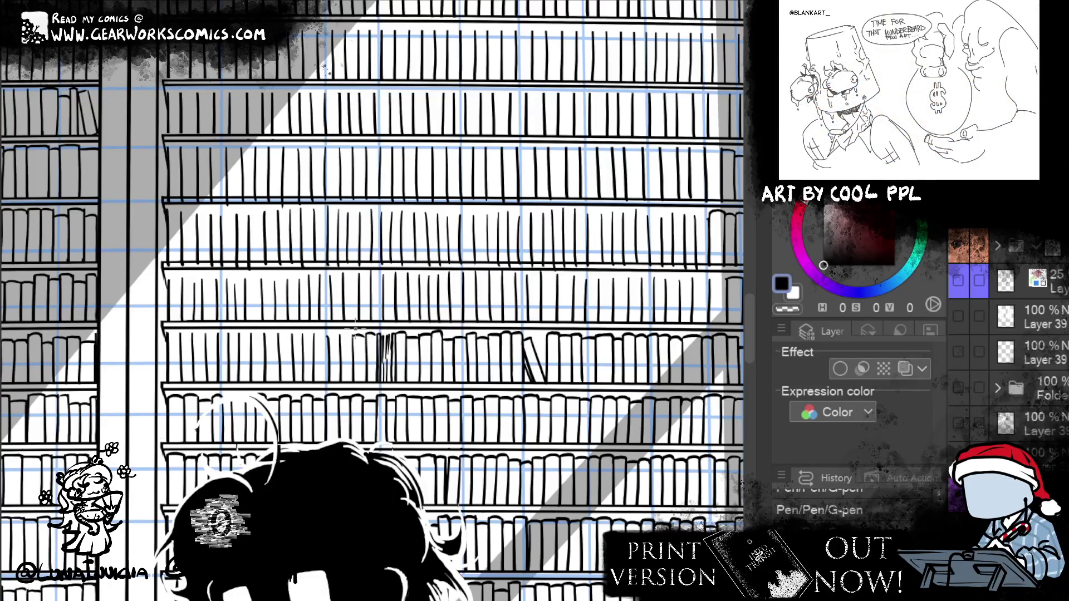
Ink thin and dark spine lines on the neighbouring shelves, redoing one set of marks
{"action": "mouse_move", "coordinate": [663, 420]}
{"action": "left_mouse_down"}
{"action": "mouse_move", "coordinate": [680, 400]}
{"action": "mouse_move", "coordinate": [682, 336]}
{"action": "mouse_move", "coordinate": [744, 355]}
{"action": "left_mouse_up"}
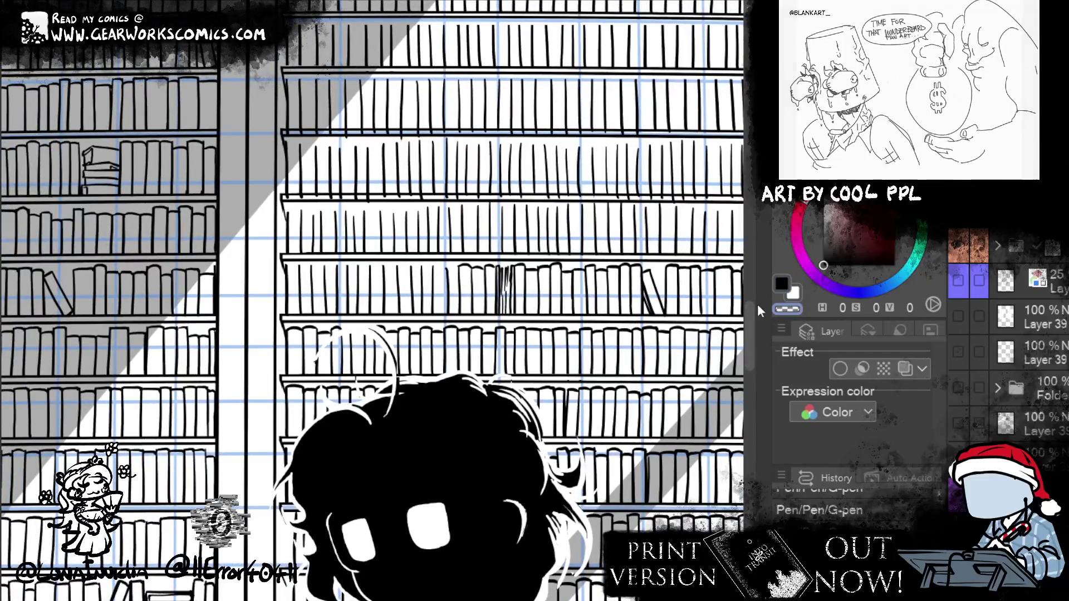
{"action": "key", "text": "ctrl+z"}
{"action": "left_click_drag", "start_coordinate": [499, 262], "coordinate": [499, 313]}
{"action": "key", "text": "ctrl+z"}
{"action": "key", "text": "ctrl+z"}
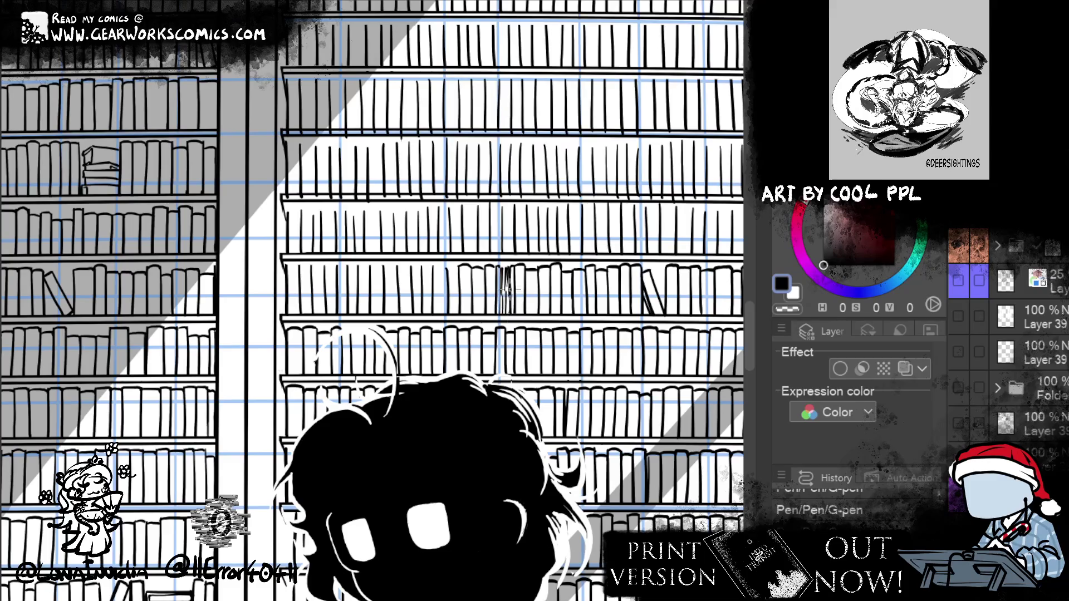
{"action": "left_click_drag", "start_coordinate": [508, 316], "coordinate": [508, 285]}
{"action": "left_click_drag", "start_coordinate": [500, 267], "coordinate": [500, 314]}
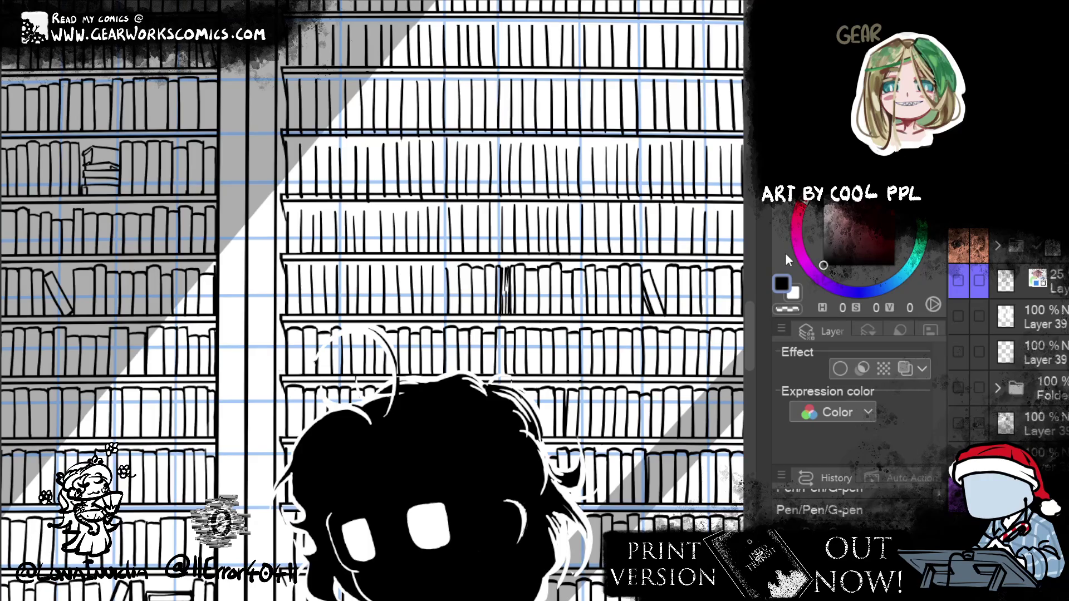
{"action": "left_click_drag", "start_coordinate": [596, 256], "coordinate": [682, 271]}
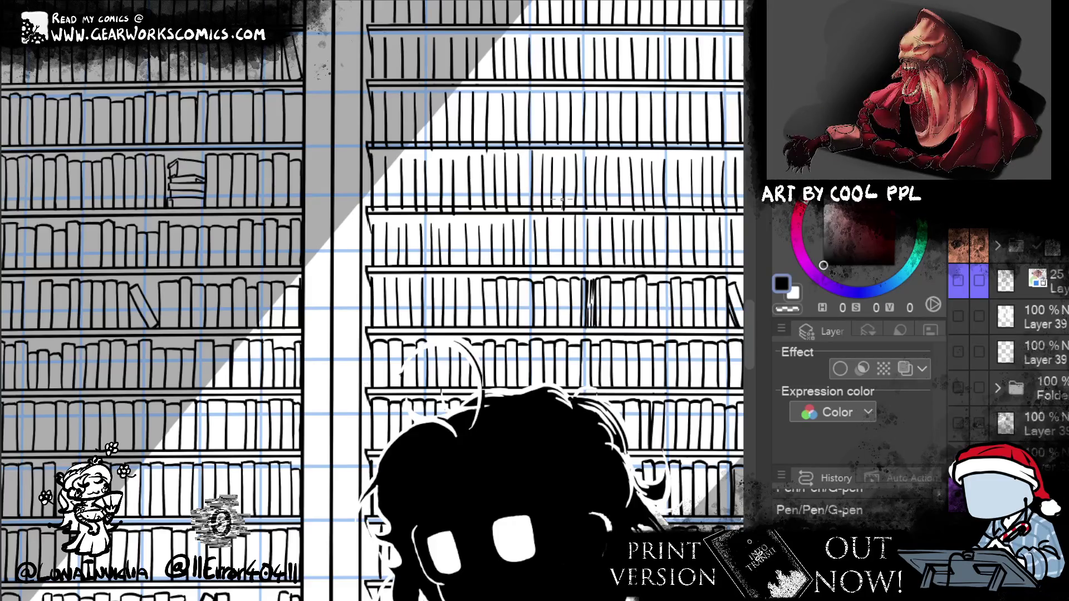
{"action": "left_click", "coordinate": [790, 299]}
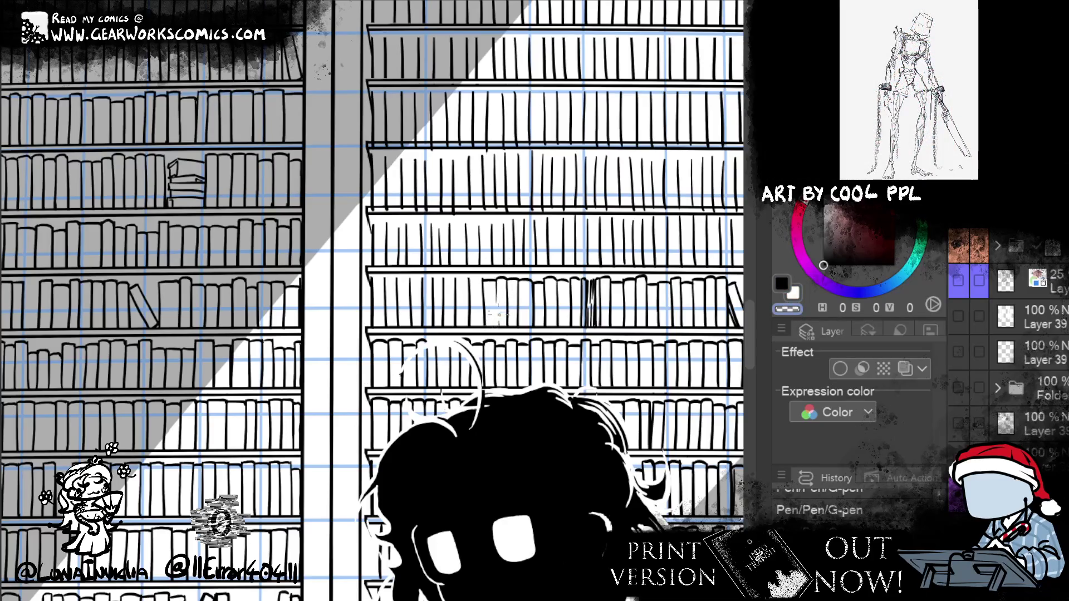
{"action": "left_click", "coordinate": [782, 283]}
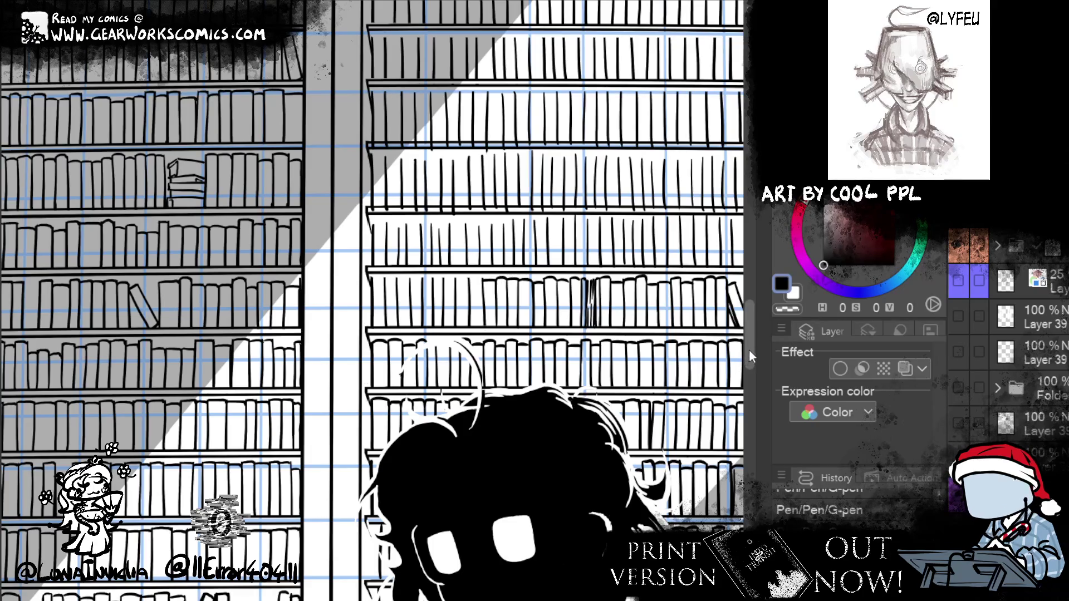
{"action": "left_click_drag", "start_coordinate": [475, 263], "coordinate": [433, 270]}
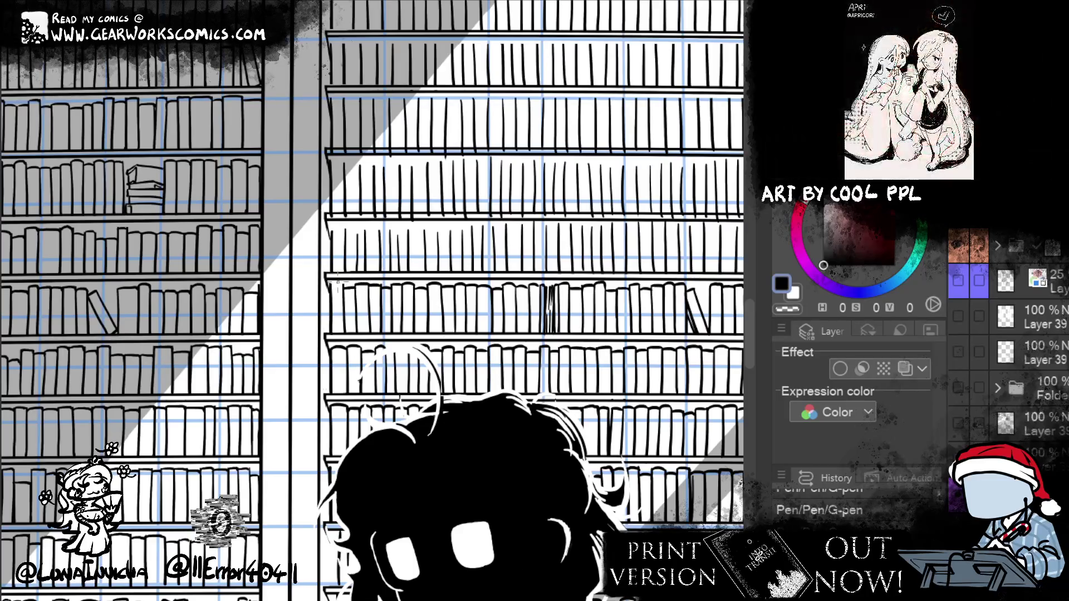
Ink one vertical spine, then zoom and pan in close on the back bookshelves
{"action": "left_click_drag", "start_coordinate": [642, 508], "coordinate": [462, 509]}
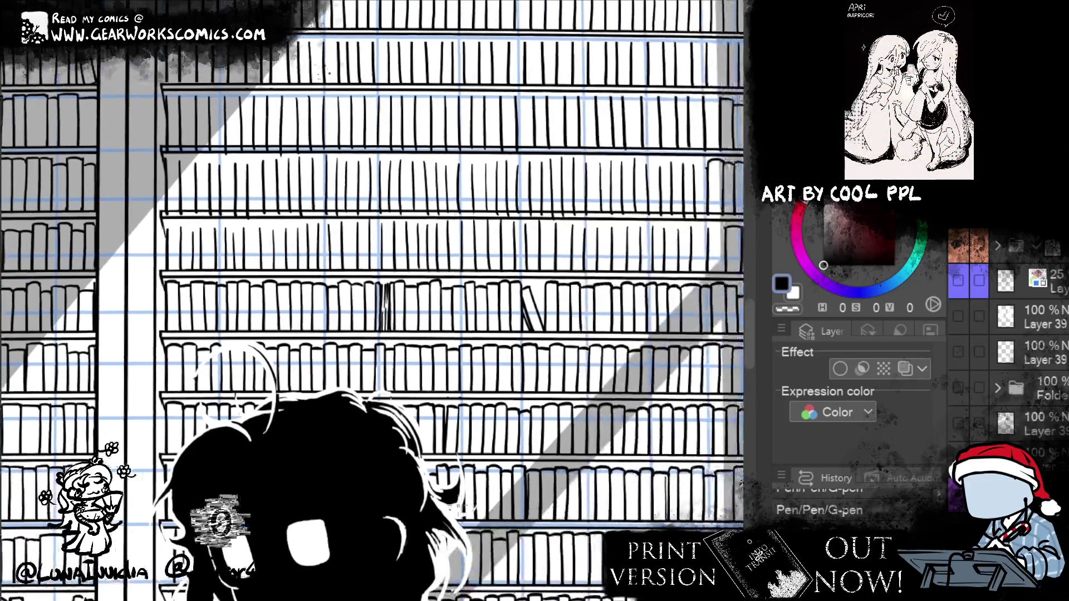
{"action": "left_click_drag", "start_coordinate": [544, 283], "coordinate": [542, 327]}
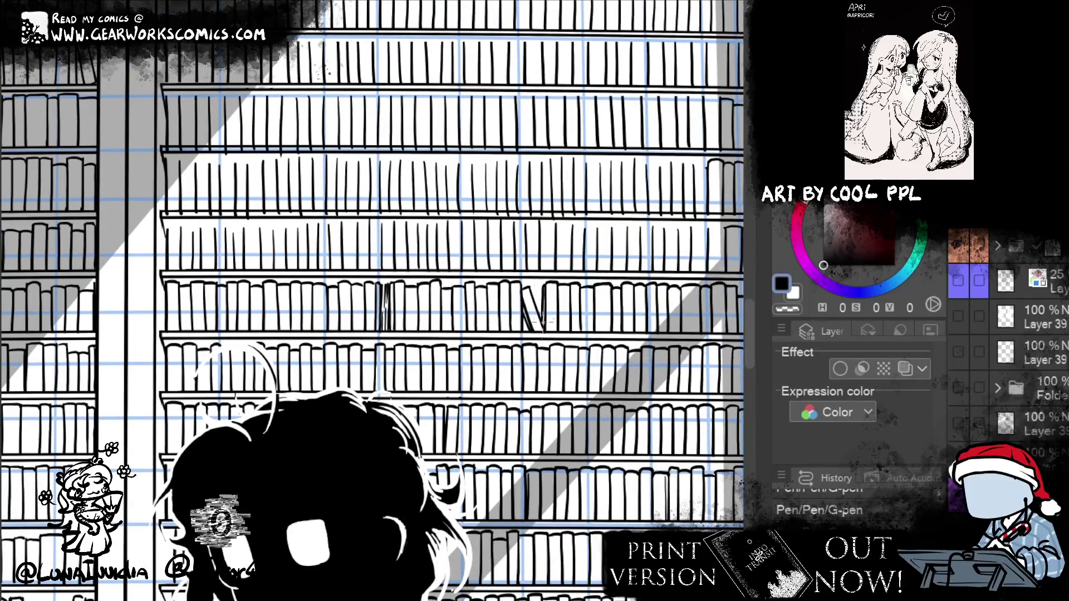
{"action": "left_click_drag", "start_coordinate": [675, 238], "coordinate": [464, 238]}
{"action": "left_click_drag", "start_coordinate": [538, 215], "coordinate": [646, 240]}
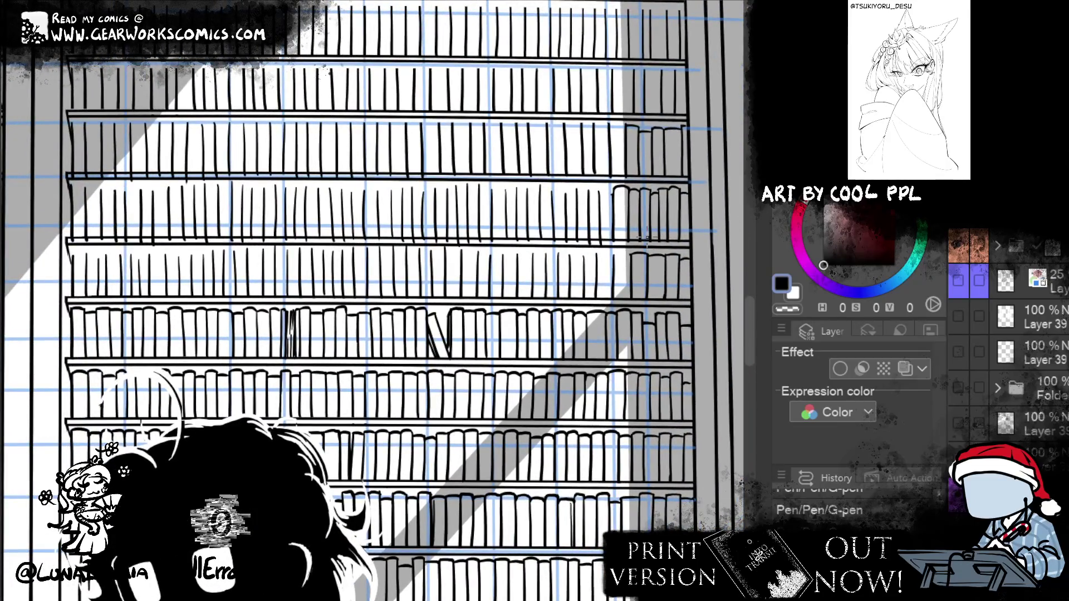
{"action": "left_click_drag", "start_coordinate": [646, 240], "coordinate": [529, 559]}
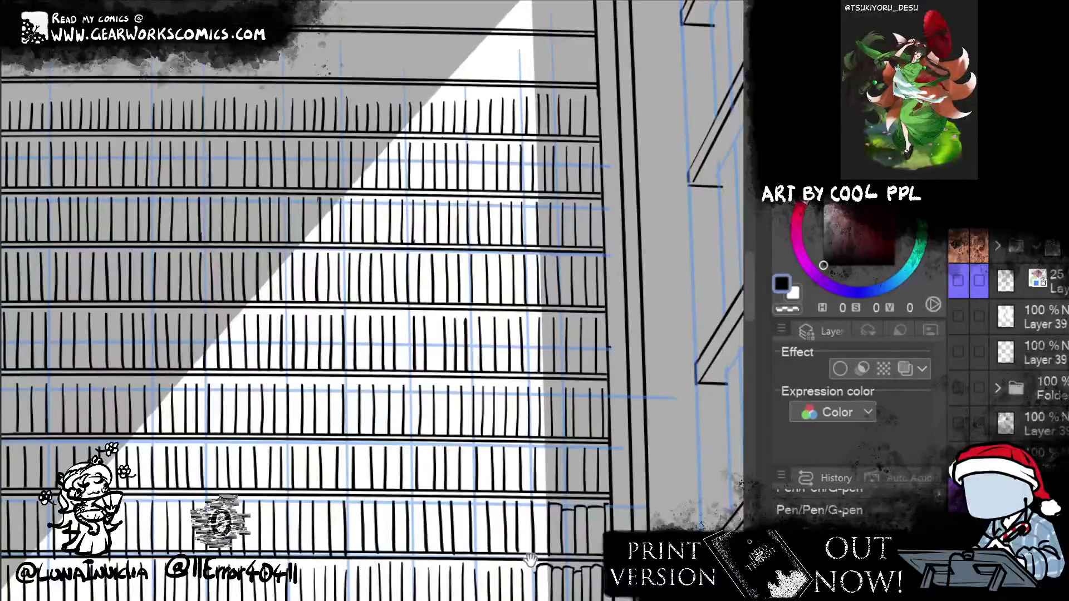
{"action": "scroll", "coordinate": [664, 173], "scroll_direction": "down", "scroll_amount": 3}
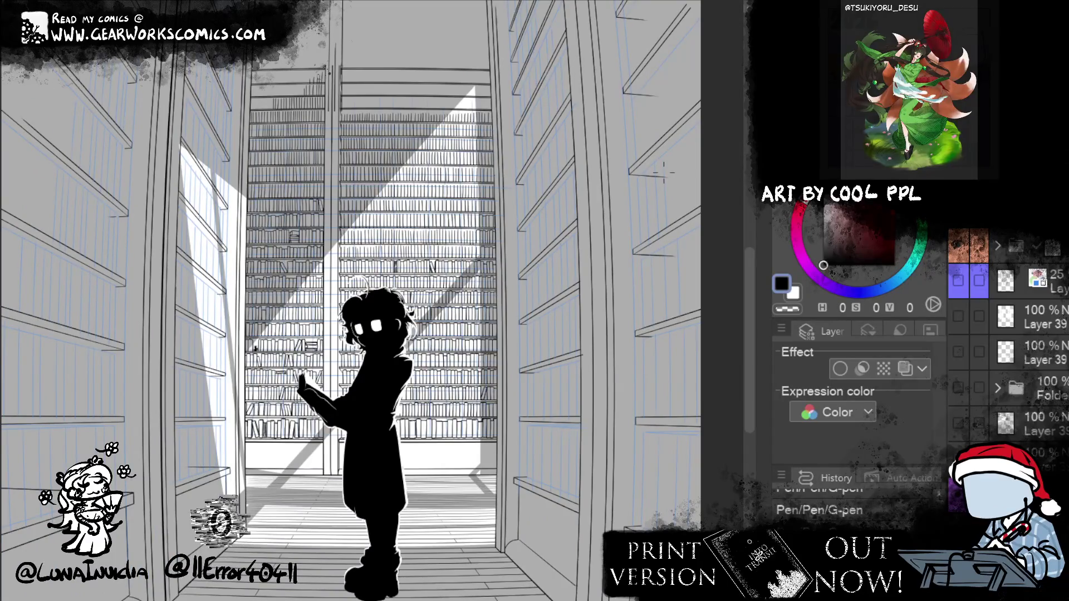
{"action": "key", "text": "ctrl+0"}
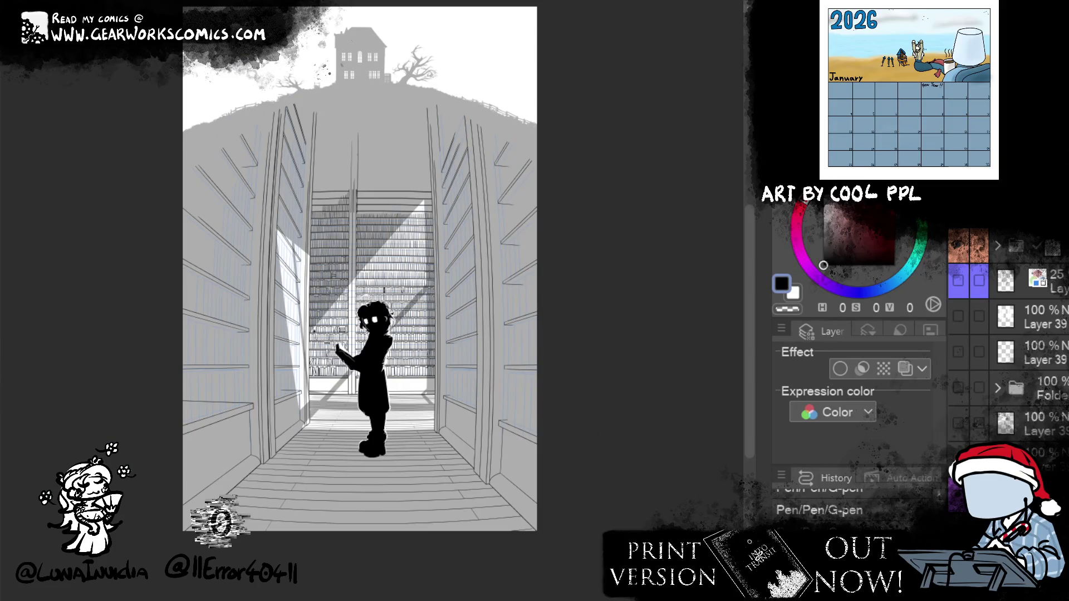
{"action": "key", "text": "ctrl+plus"}
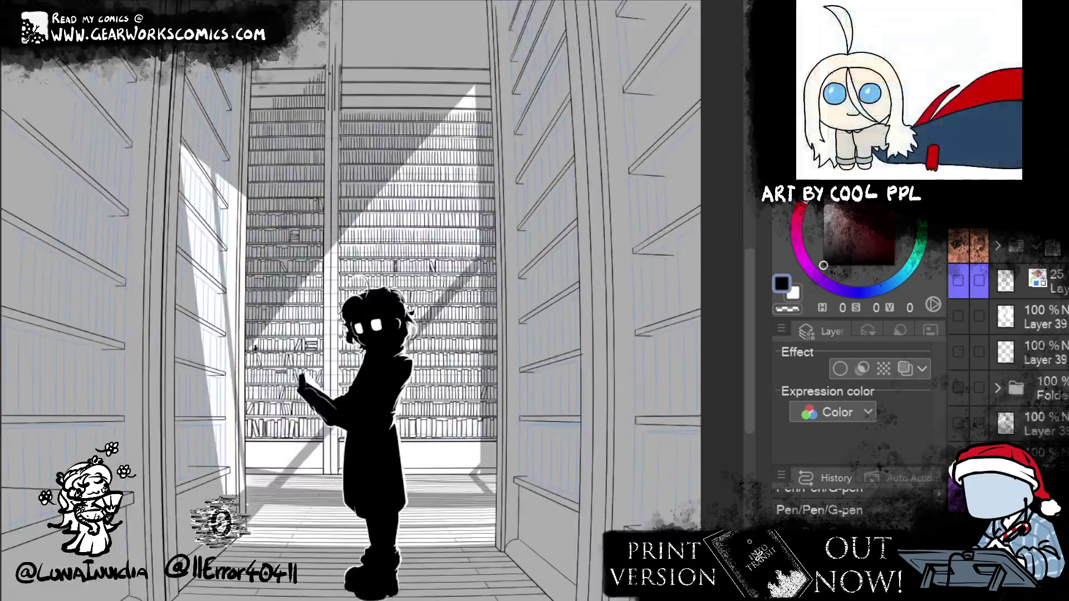
{"action": "mouse_move", "coordinate": [615, 514]}
{"action": "left_mouse_down"}
{"action": "mouse_move", "coordinate": [633, 460]}
{"action": "mouse_move", "coordinate": [643, 495]}
{"action": "mouse_move", "coordinate": [613, 496]}
{"action": "mouse_move", "coordinate": [636, 479]}
{"action": "mouse_move", "coordinate": [624, 491]}
{"action": "mouse_move", "coordinate": [621, 480]}
{"action": "mouse_move", "coordinate": [636, 510]}
{"action": "left_mouse_up"}
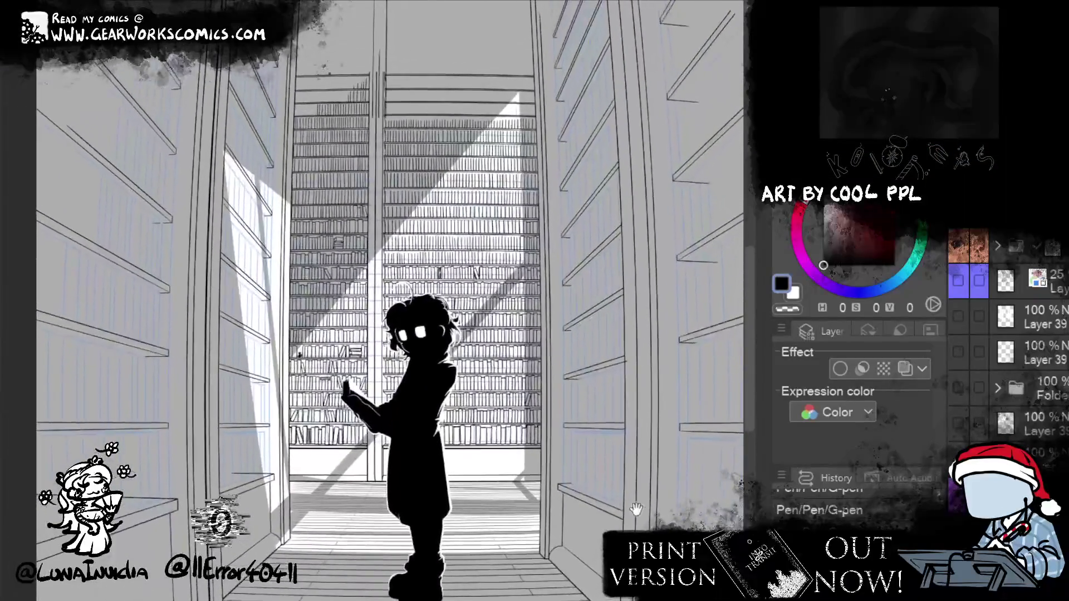
{"action": "mouse_move", "coordinate": [642, 378]}
{"action": "left_mouse_down"}
{"action": "mouse_move", "coordinate": [612, 498]}
{"action": "mouse_move", "coordinate": [629, 379]}
{"action": "mouse_move", "coordinate": [677, 355]}
{"action": "left_mouse_up"}
{"action": "scroll", "coordinate": [678, 355], "scroll_direction": "up", "scroll_amount": 4}
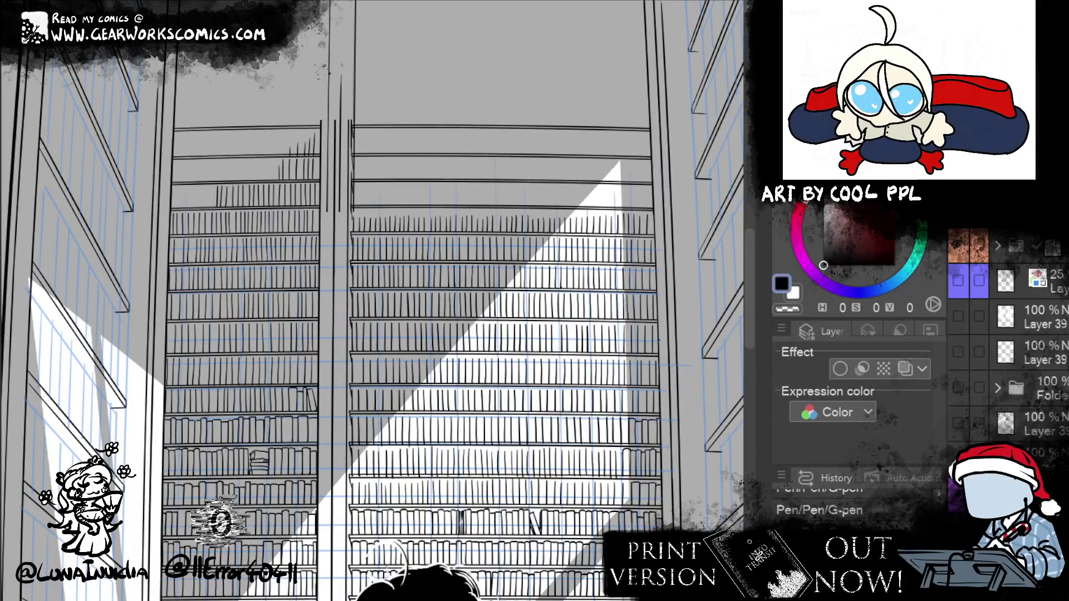
{"action": "scroll", "coordinate": [440, 164], "scroll_direction": "up", "scroll_amount": 3}
Ink a rounded book top on the back bookcase shelf, then erase the excess tops
{"action": "left_click_drag", "start_coordinate": [440, 165], "coordinate": [357, 133]}
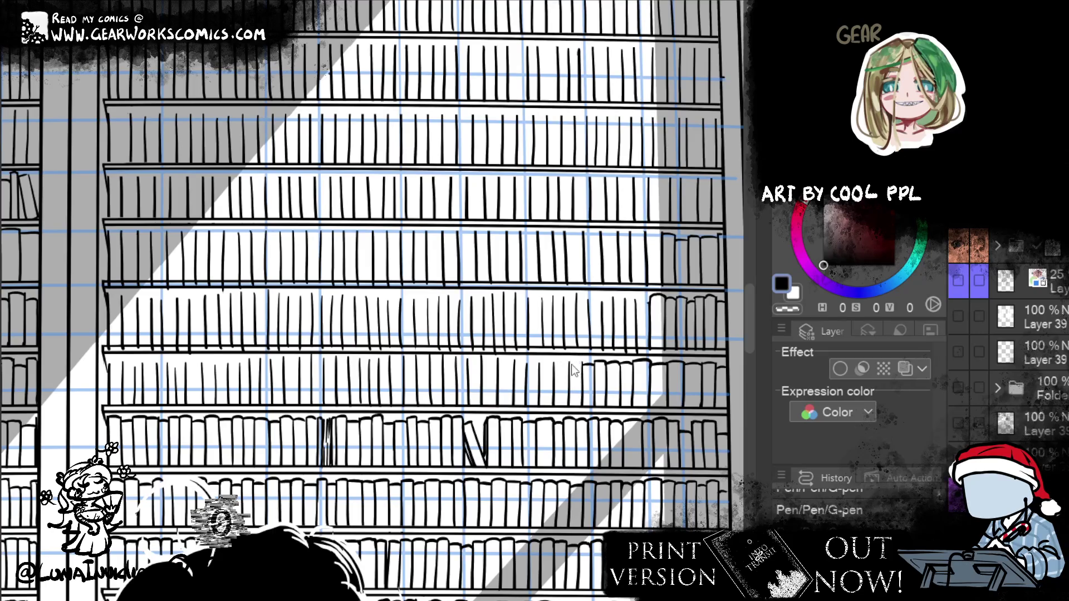
{"action": "left_click_drag", "start_coordinate": [571, 363], "coordinate": [582, 361]}
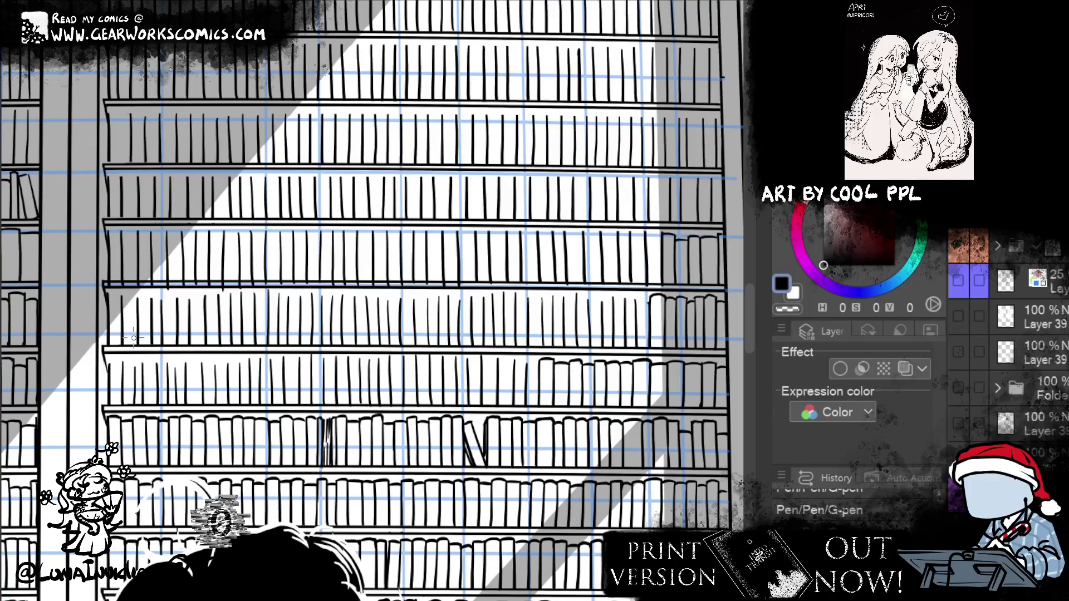
{"action": "left_click_drag", "start_coordinate": [590, 365], "coordinate": [566, 367]}
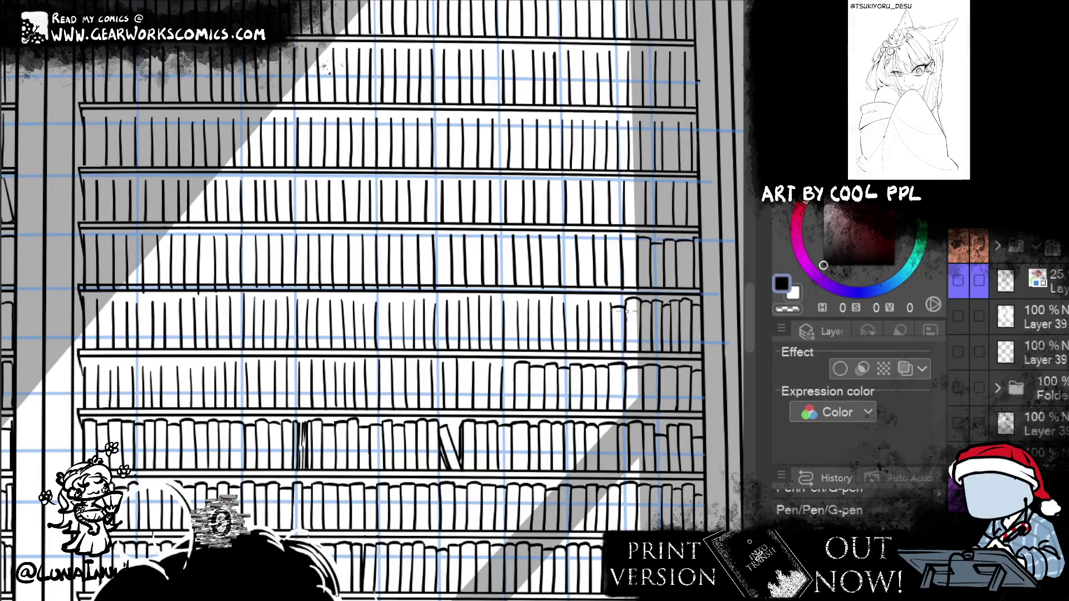
{"action": "key", "text": "e"}
{"action": "mouse_move", "coordinate": [637, 297]}
{"action": "left_mouse_down"}
{"action": "mouse_move", "coordinate": [606, 312]}
{"action": "mouse_move", "coordinate": [603, 302]}
{"action": "mouse_move", "coordinate": [615, 304]}
{"action": "mouse_move", "coordinate": [599, 303]}
{"action": "left_mouse_up"}
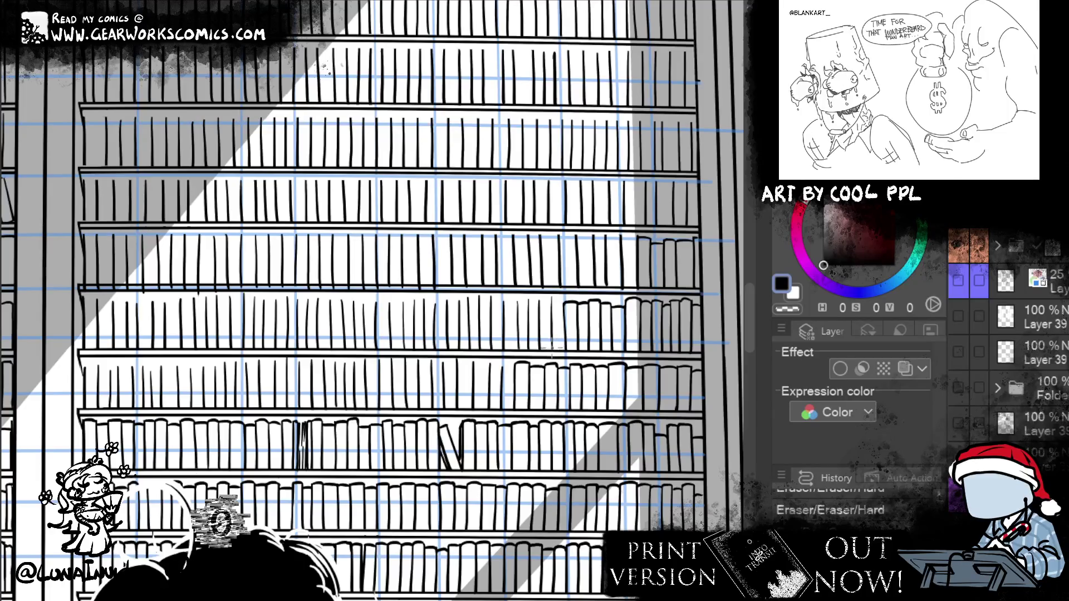
Add short ink strokes to the new book tops and erase a small bit of line art
{"action": "left_click", "coordinate": [552, 345]}
{"action": "left_click", "coordinate": [555, 300]}
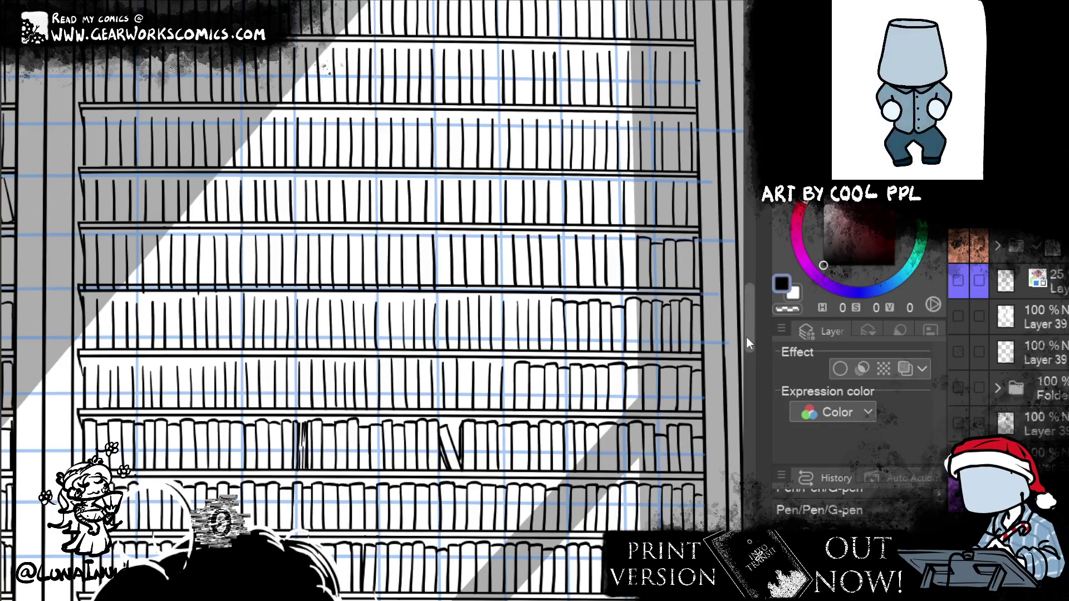
{"action": "scroll", "coordinate": [754, 326], "scroll_direction": "up", "scroll_amount": 1}
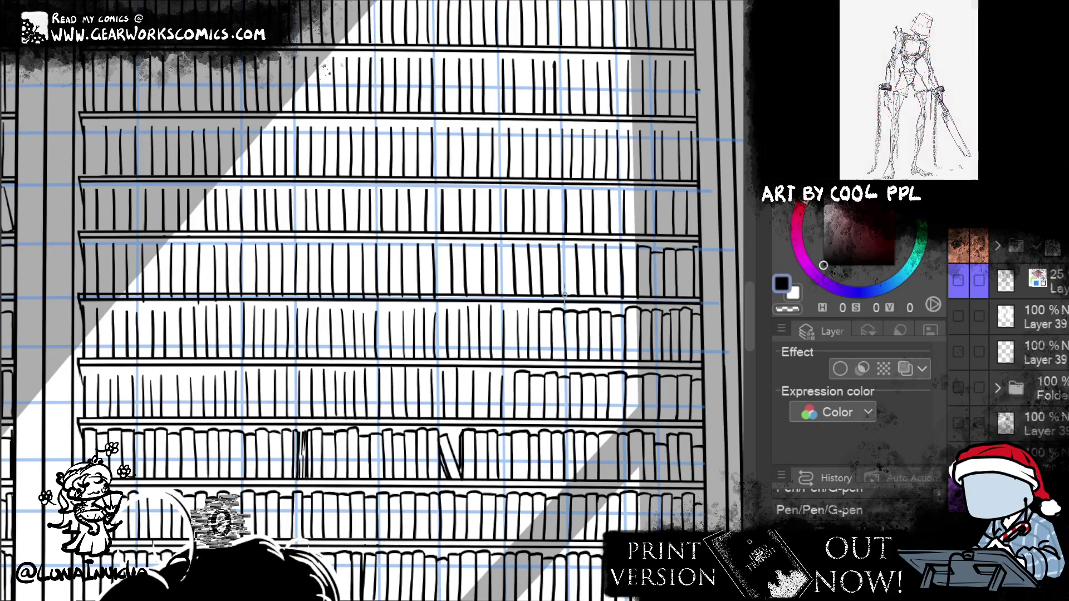
{"action": "left_click_drag", "start_coordinate": [529, 315], "coordinate": [532, 315]}
Redraw a book spine's left edge and trim a small part of the shelf line
{"action": "left_click_drag", "start_coordinate": [518, 309], "coordinate": [518, 360]}
{"action": "key", "text": "ctrl+z"}
{"action": "left_click_drag", "start_coordinate": [518, 309], "coordinate": [517, 361]}
{"action": "left_click_drag", "start_coordinate": [518, 315], "coordinate": [510, 312]}
{"action": "key", "text": "ctrl+z"}
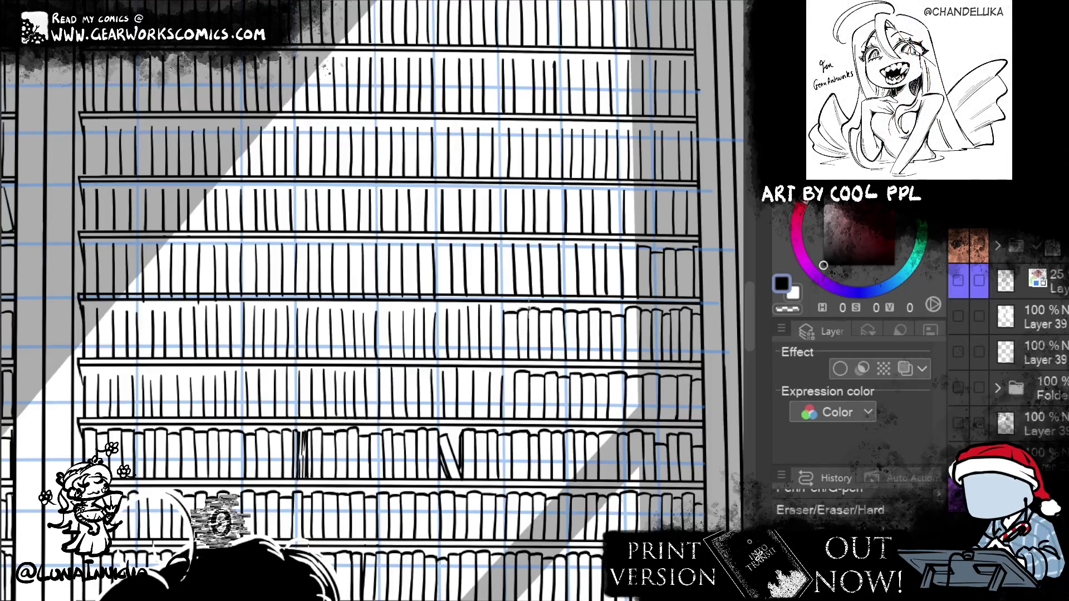
{"action": "left_click_drag", "start_coordinate": [489, 305], "coordinate": [479, 306]}
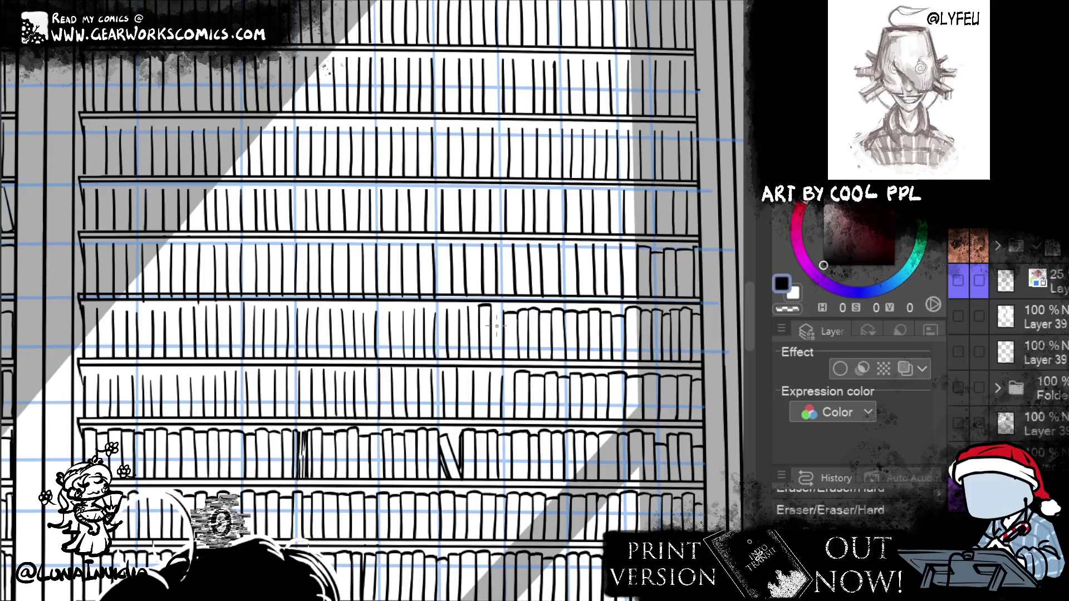
Clean up the shelf line, erasing stray strokes above the book tops
{"action": "key", "text": "p"}
{"action": "left_click_drag", "start_coordinate": [487, 306], "coordinate": [521, 301]}
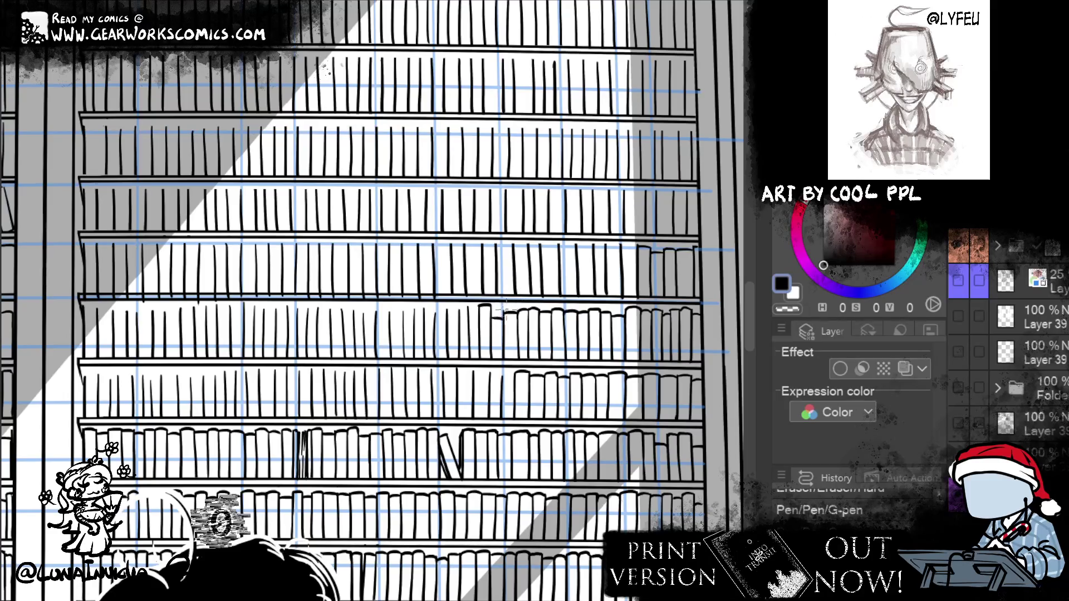
{"action": "left_click_drag", "start_coordinate": [468, 305], "coordinate": [470, 305]}
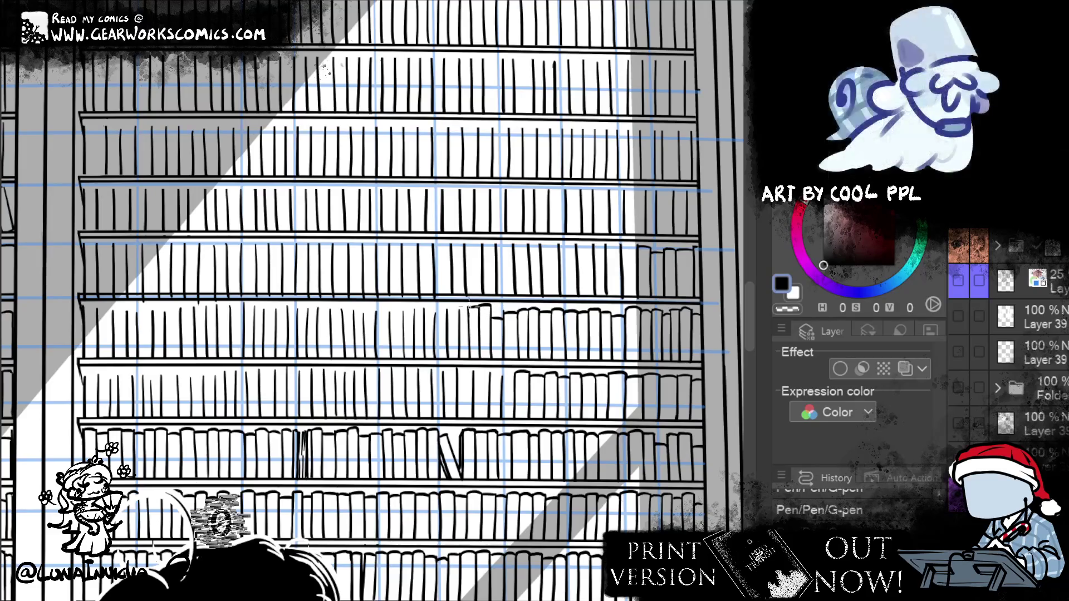
{"action": "key", "text": "ctrl+z"}
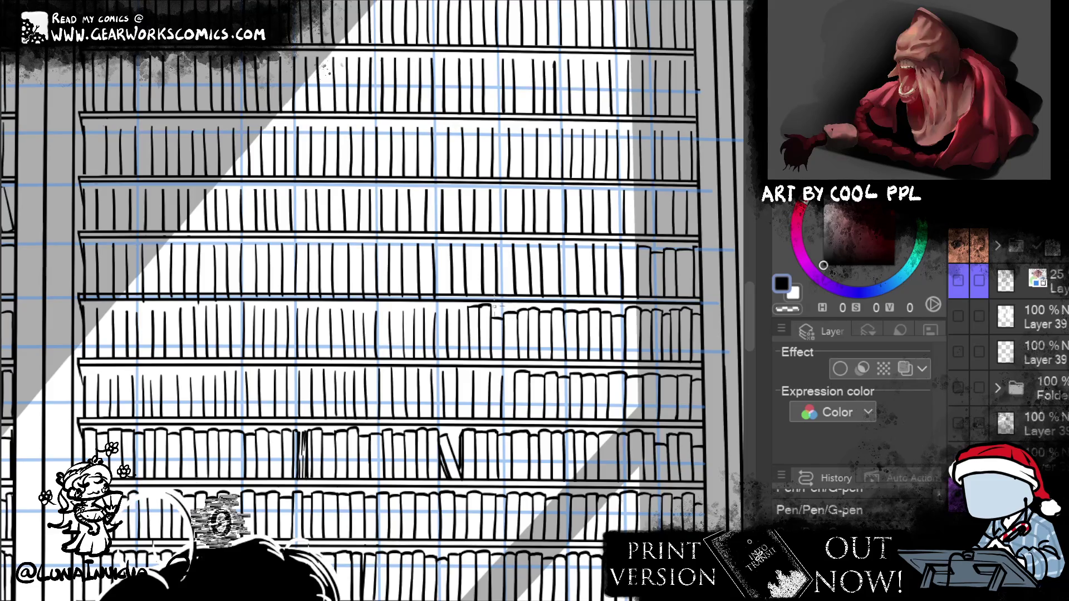
{"action": "left_click_drag", "start_coordinate": [525, 303], "coordinate": [493, 306]}
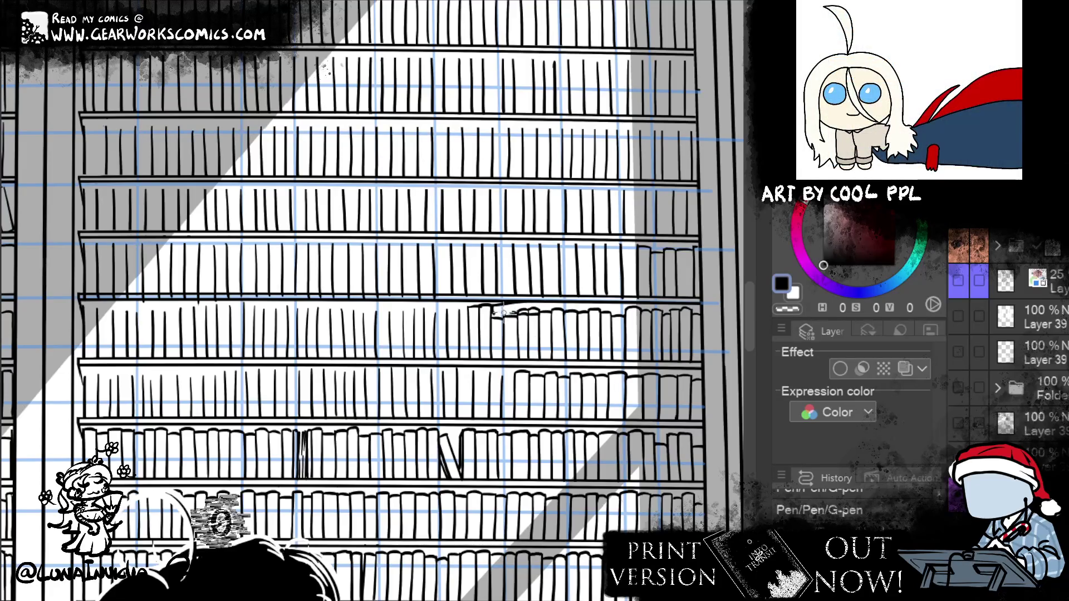
{"action": "left_click_drag", "start_coordinate": [503, 313], "coordinate": [507, 315]}
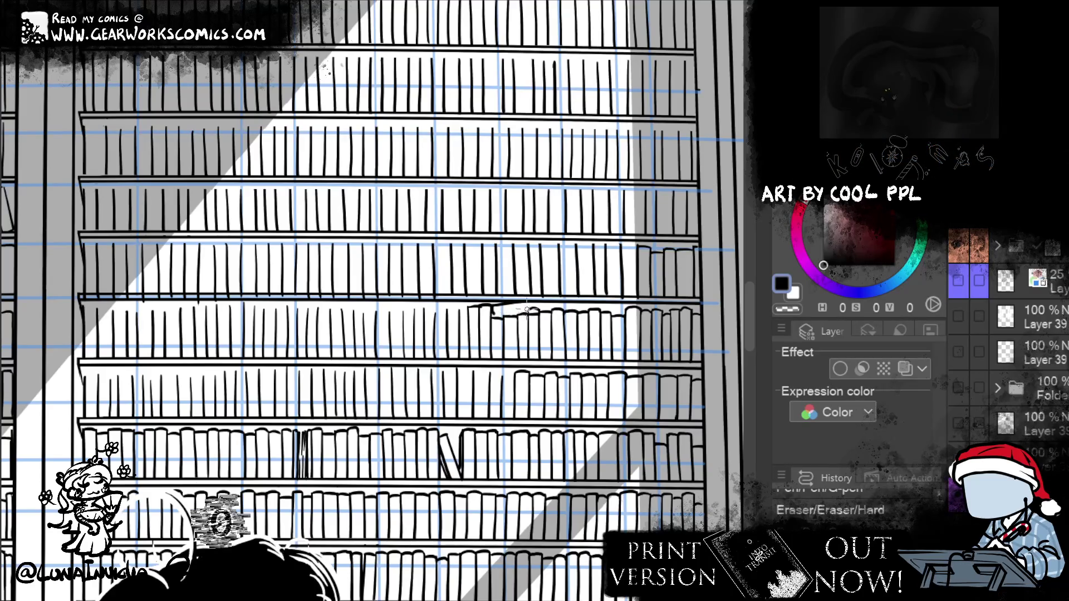
Ink a book lying flat across the book tops on the shelf
{"action": "mouse_move", "coordinate": [539, 306]}
{"action": "left_mouse_down"}
{"action": "mouse_move", "coordinate": [535, 326]}
{"action": "mouse_move", "coordinate": [495, 313]}
{"action": "left_mouse_up"}
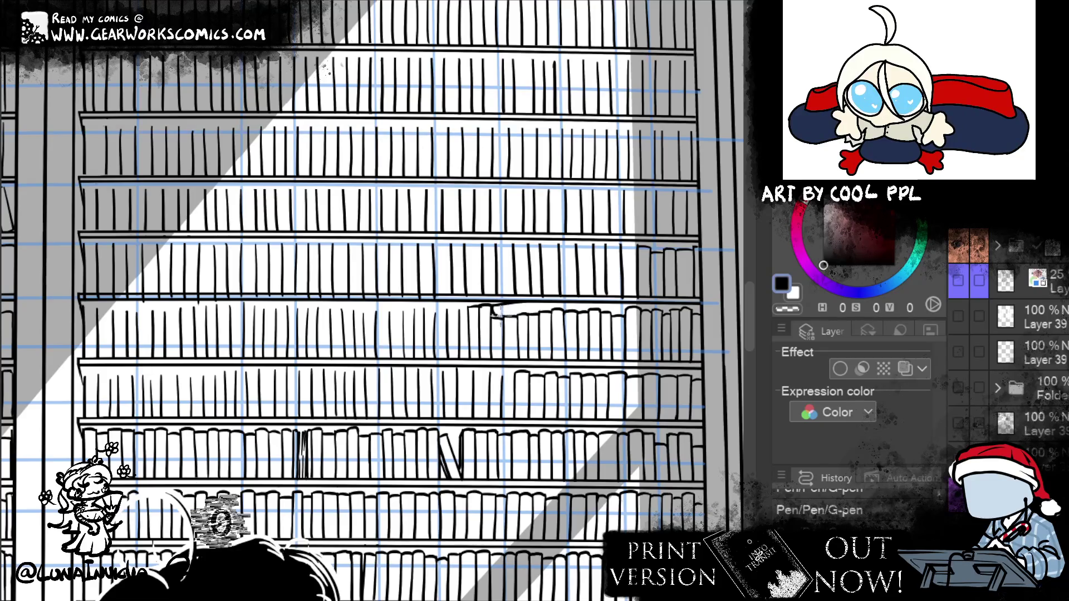
{"action": "left_click_drag", "start_coordinate": [493, 317], "coordinate": [543, 309]}
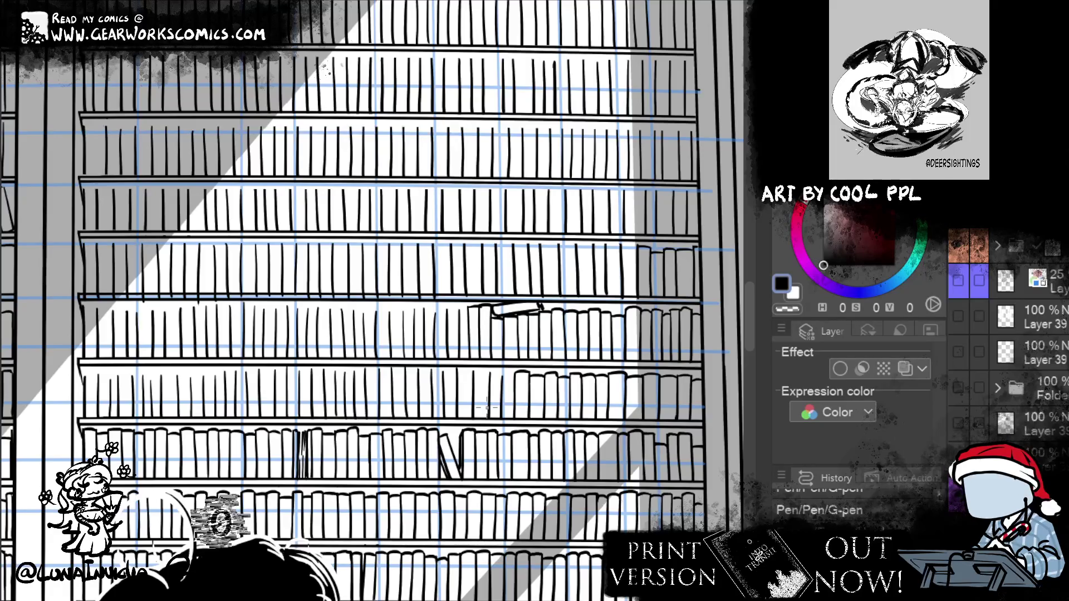
{"action": "left_click_drag", "start_coordinate": [486, 408], "coordinate": [605, 471]}
{"action": "left_click_drag", "start_coordinate": [516, 307], "coordinate": [480, 305]}
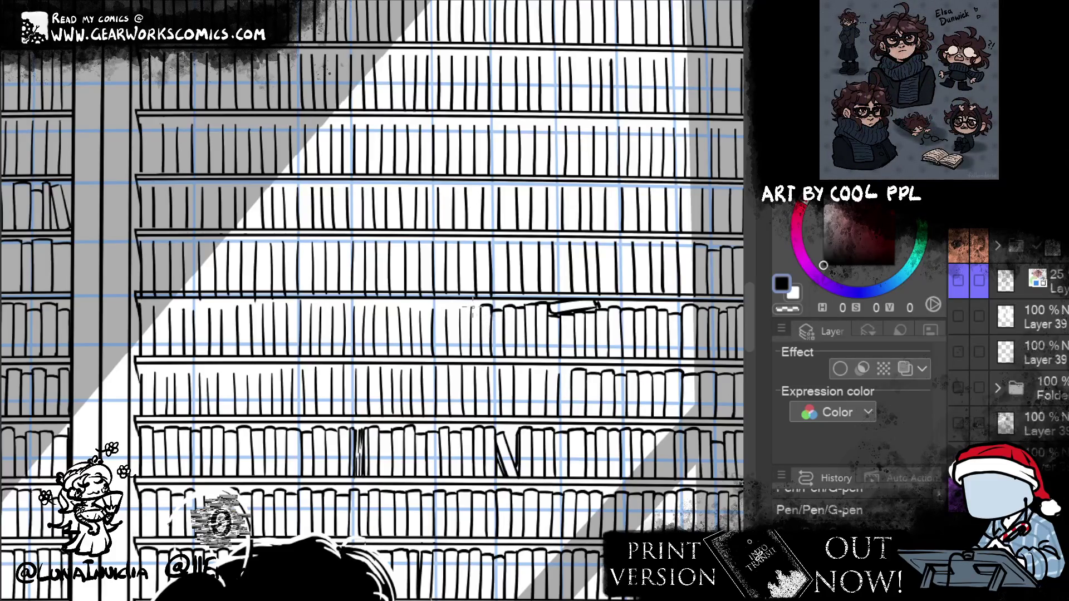
Extend the row leftward with new curved book tops and a spine
{"action": "left_click_drag", "start_coordinate": [473, 306], "coordinate": [461, 310]}
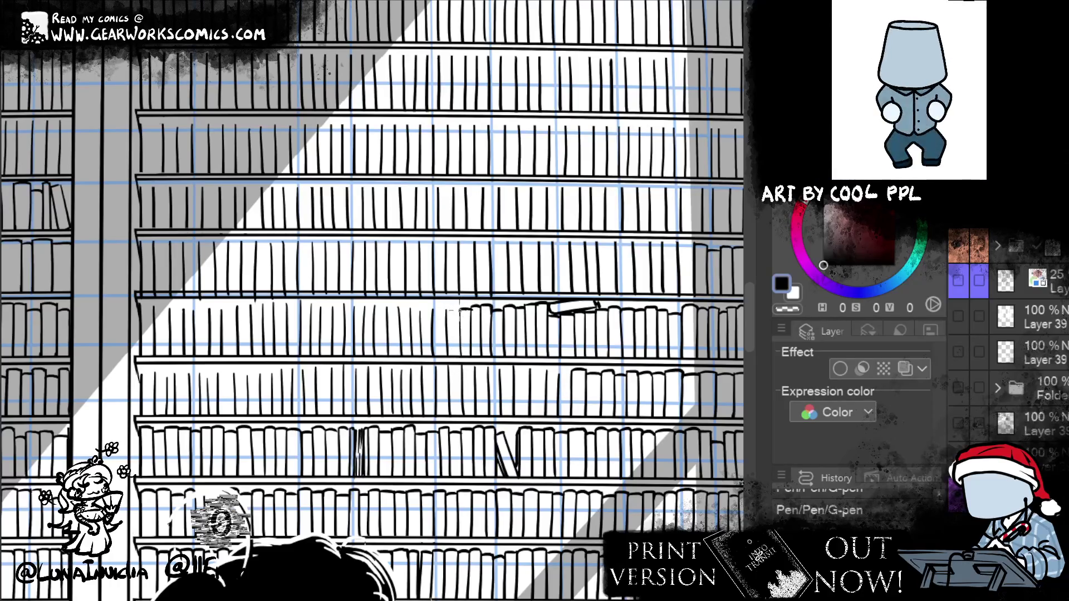
{"action": "left_click_drag", "start_coordinate": [462, 310], "coordinate": [461, 355]}
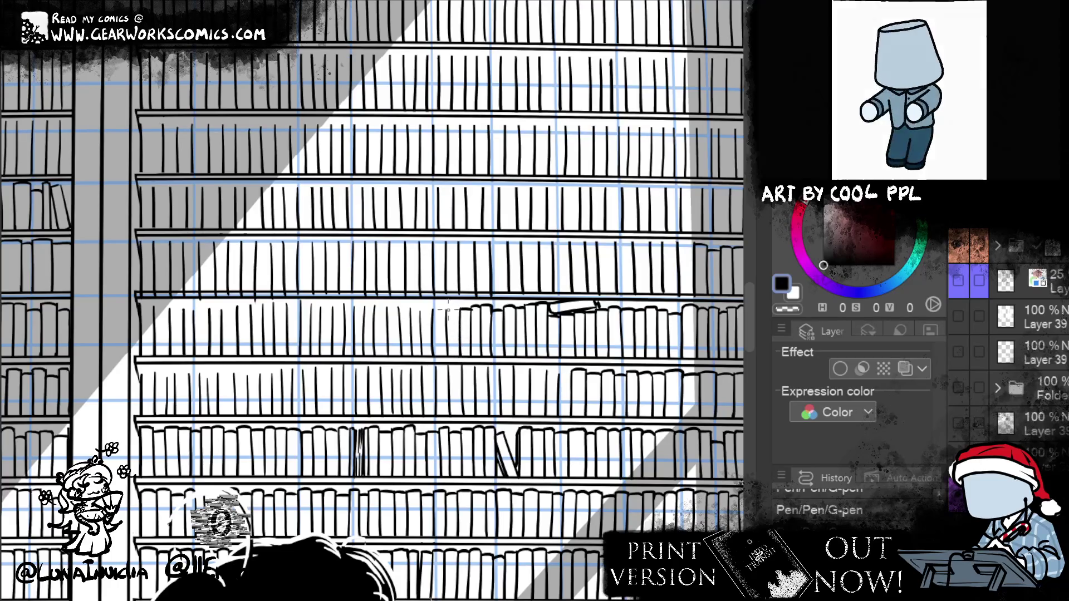
{"action": "left_click_drag", "start_coordinate": [468, 307], "coordinate": [447, 311]}
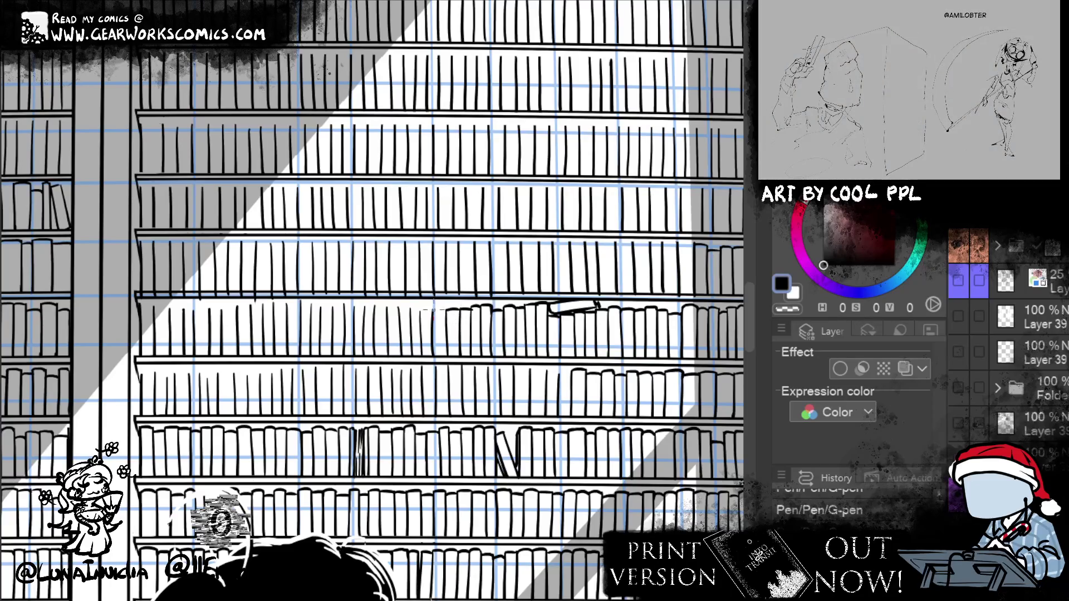
{"action": "left_click_drag", "start_coordinate": [435, 326], "coordinate": [447, 308]}
Draw a vertical book spine further left down to the shelf and erase a stray mark
{"action": "mouse_move", "coordinate": [422, 326]}
{"action": "left_mouse_down"}
{"action": "mouse_move", "coordinate": [435, 307]}
{"action": "mouse_move", "coordinate": [422, 356]}
{"action": "left_mouse_up"}
{"action": "key", "text": "ctrl+z"}
{"action": "left_click_drag", "start_coordinate": [423, 310], "coordinate": [422, 357]}
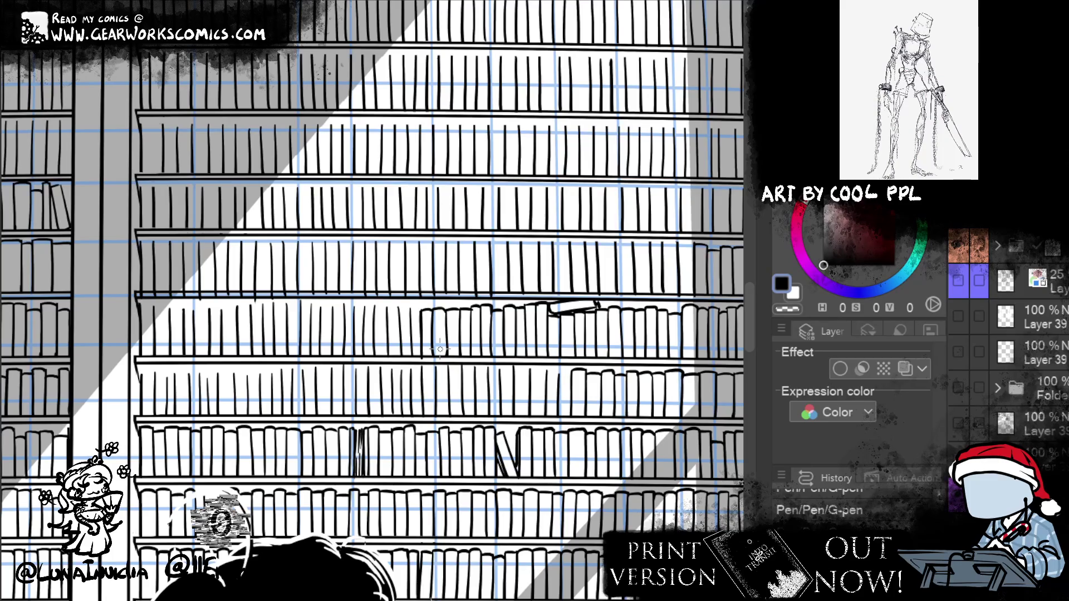
{"action": "key", "text": "ctrl+z"}
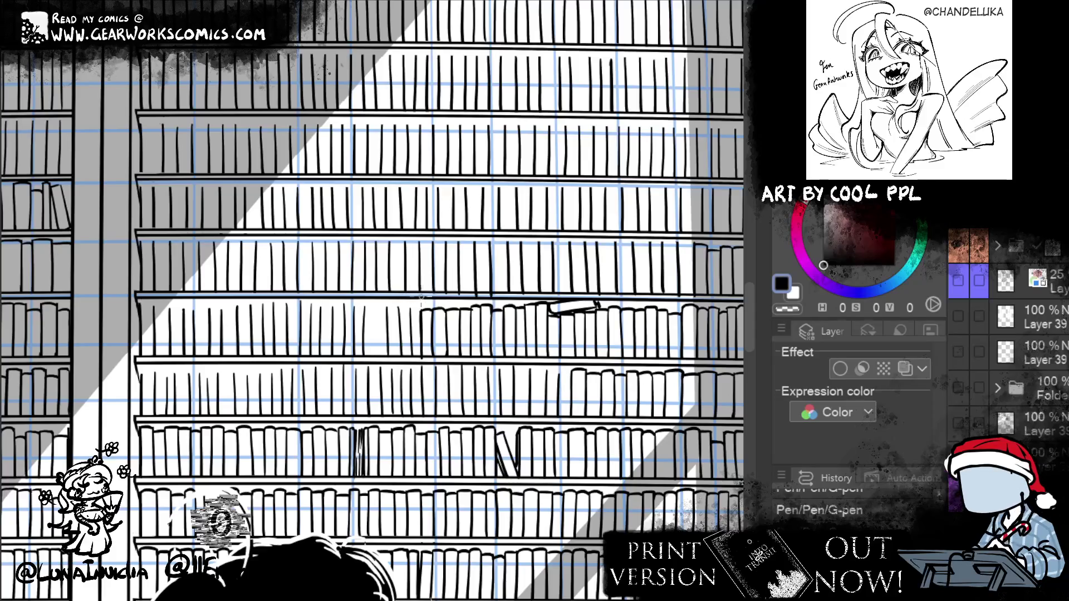
{"action": "key", "text": "e"}
{"action": "left_click_drag", "start_coordinate": [501, 296], "coordinate": [529, 297]}
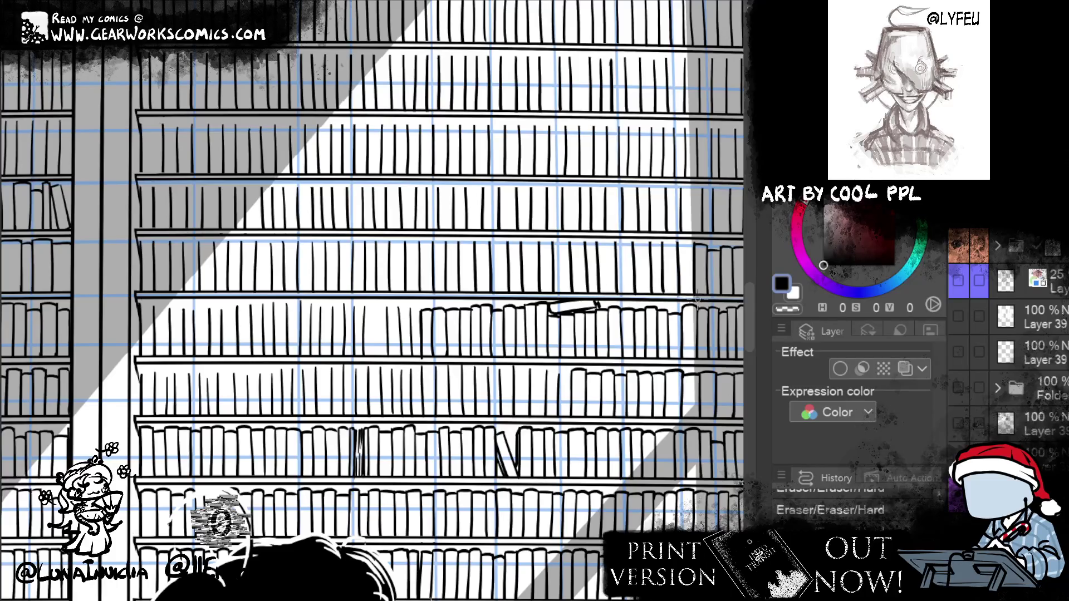
Ink two more curved book tops and erase a stray diagonal stroke by the shelf edge
{"action": "left_click_drag", "start_coordinate": [411, 310], "coordinate": [426, 305]}
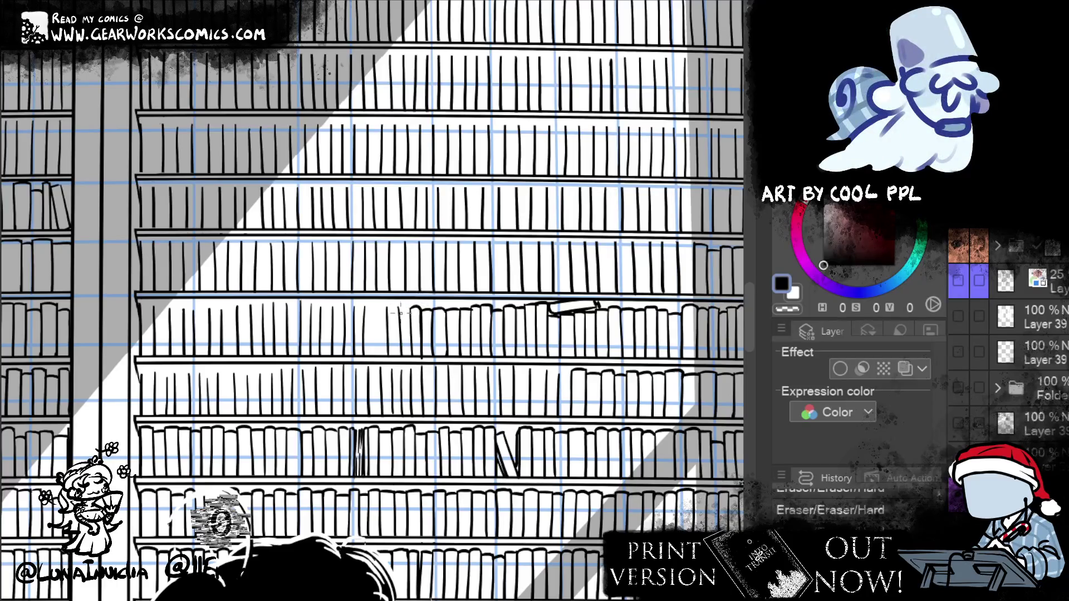
{"action": "left_click_drag", "start_coordinate": [386, 308], "coordinate": [399, 306]}
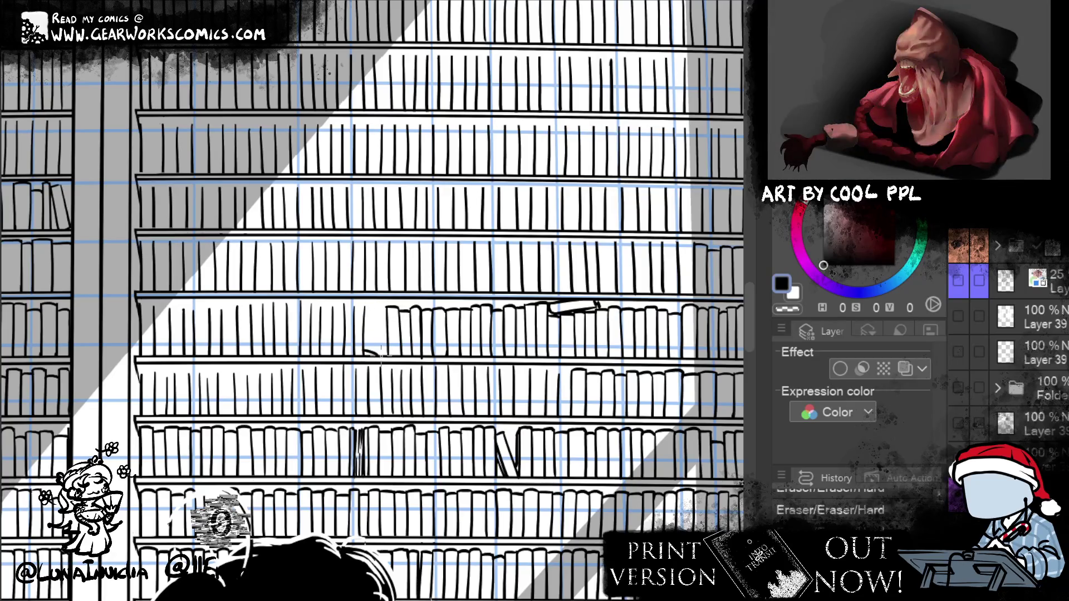
{"action": "left_click_drag", "start_coordinate": [374, 353], "coordinate": [367, 355]}
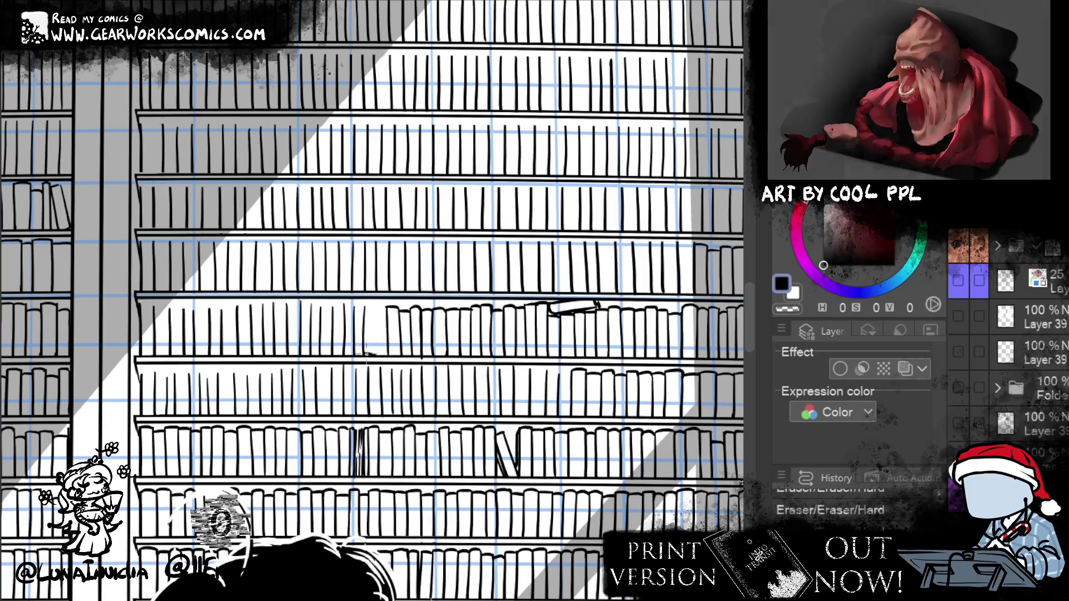
{"action": "mouse_move", "coordinate": [365, 354]}
{"action": "left_mouse_down"}
{"action": "mouse_move", "coordinate": [382, 354]}
{"action": "mouse_move", "coordinate": [387, 308]}
{"action": "left_mouse_up"}
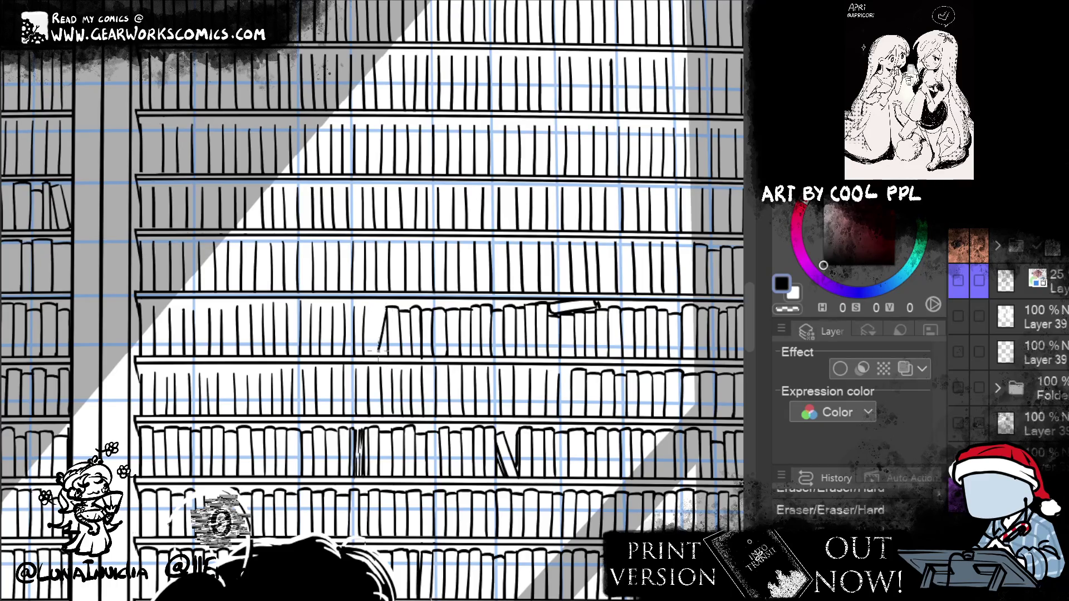
{"action": "key", "text": "ctrl+z"}
Ink the leaning book's side, top and base on the middle shelf
{"action": "left_click_drag", "start_coordinate": [376, 360], "coordinate": [387, 307]}
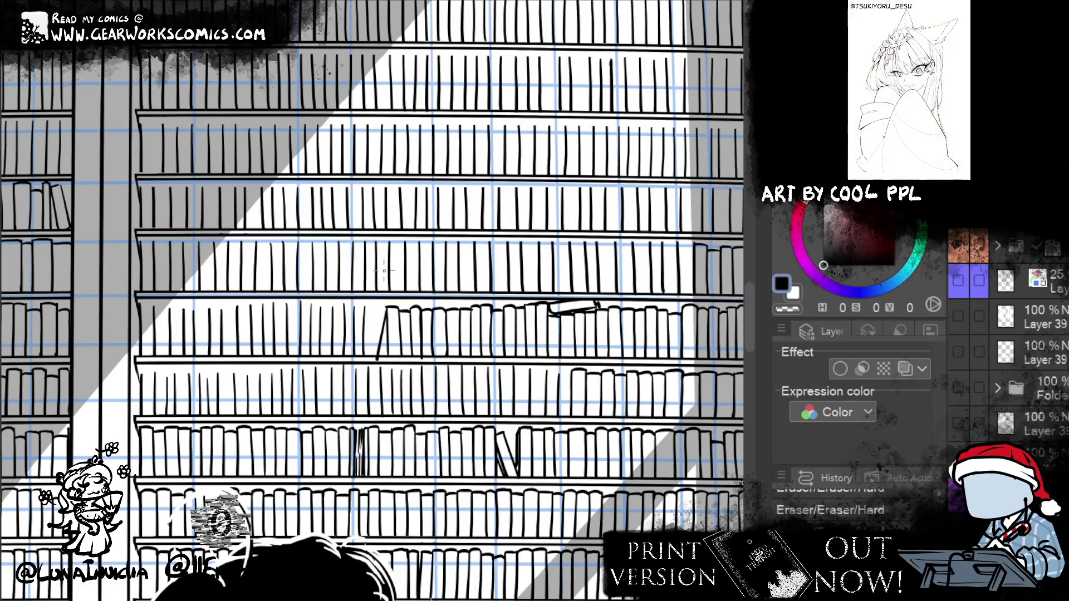
{"action": "mouse_move", "coordinate": [366, 353]}
{"action": "left_mouse_down"}
{"action": "mouse_move", "coordinate": [384, 307]}
{"action": "mouse_move", "coordinate": [365, 356]}
{"action": "left_mouse_up"}
{"action": "key", "text": "ctrl+z"}
{"action": "left_click_drag", "start_coordinate": [373, 310], "coordinate": [386, 306]}
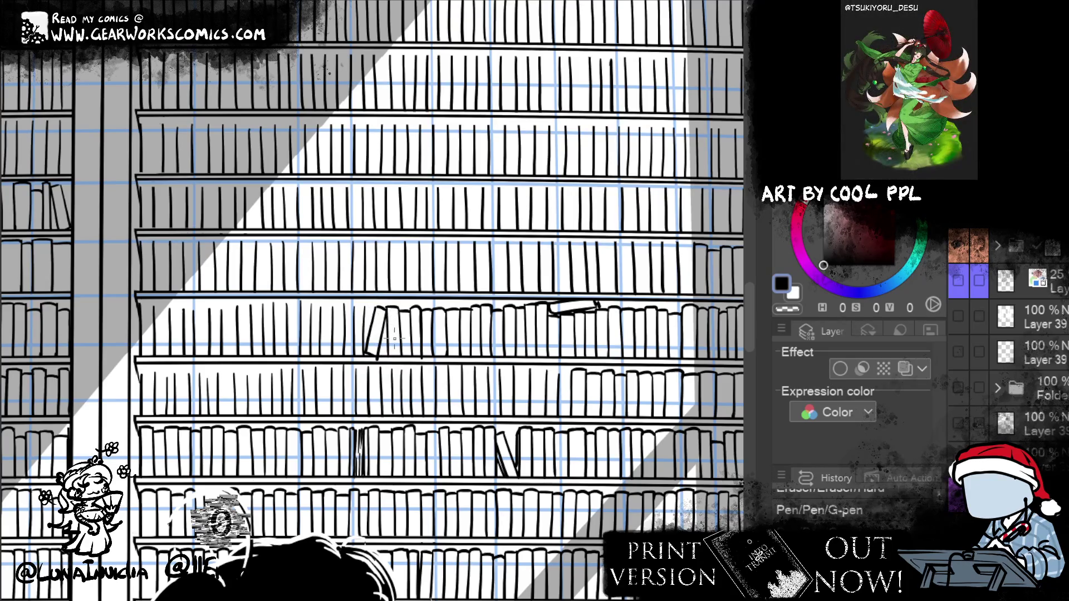
{"action": "left_click_drag", "start_coordinate": [380, 358], "coordinate": [385, 356]}
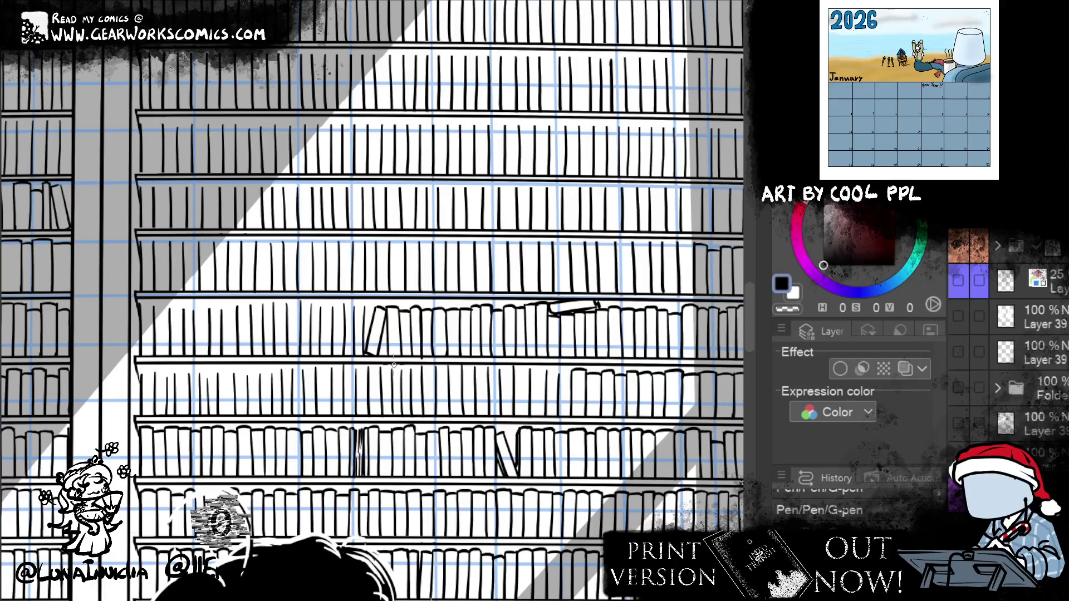
Draw tops and a spine for more books to the left, then touch up a book line
{"action": "mouse_move", "coordinate": [354, 305]}
{"action": "left_mouse_down"}
{"action": "mouse_move", "coordinate": [372, 324]}
{"action": "mouse_move", "coordinate": [302, 304]}
{"action": "left_mouse_up"}
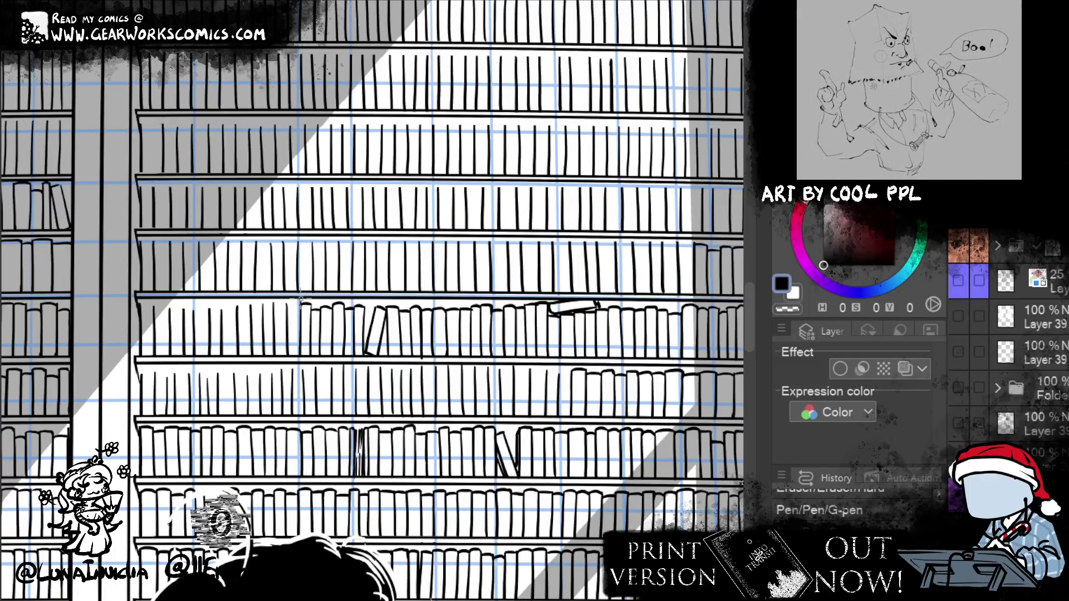
{"action": "left_click_drag", "start_coordinate": [301, 303], "coordinate": [301, 320]}
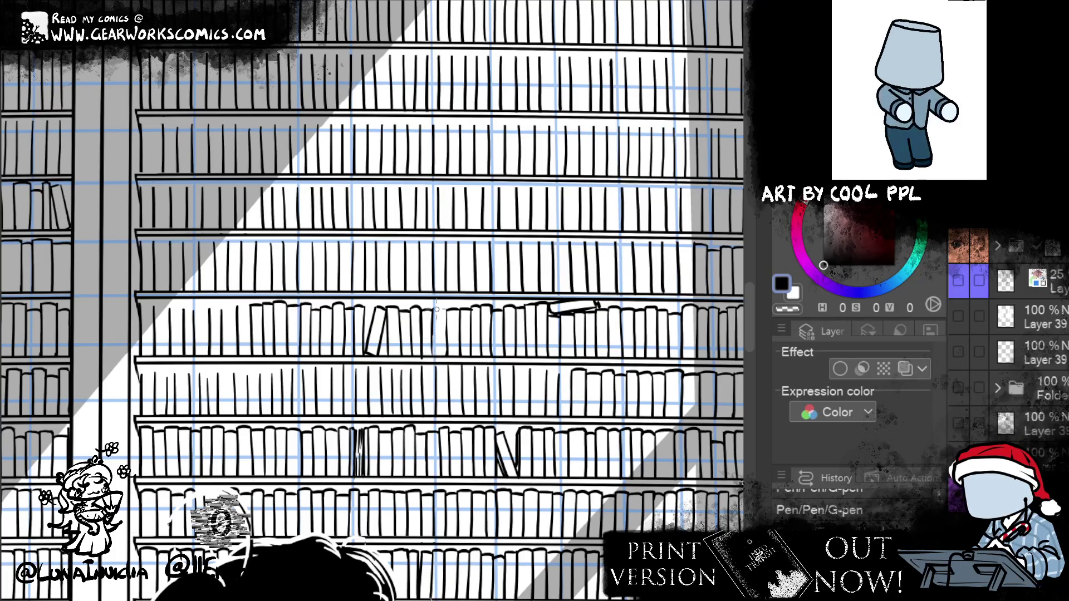
{"action": "left_click", "coordinate": [436, 350]}
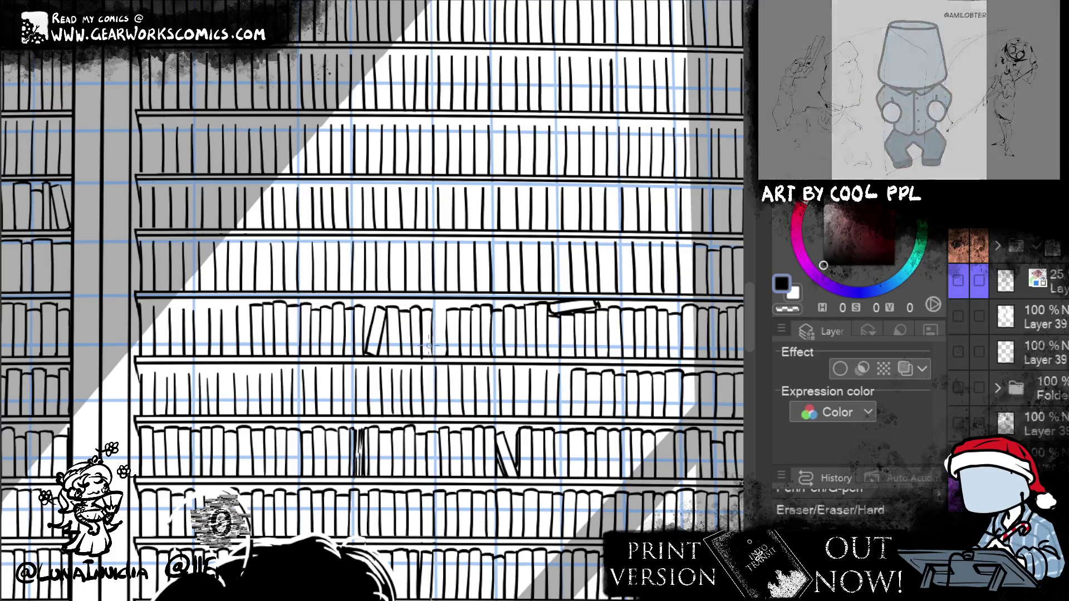
Erase stray marks around the leaning book and add short strokes to its lines
{"action": "left_click", "coordinate": [435, 384]}
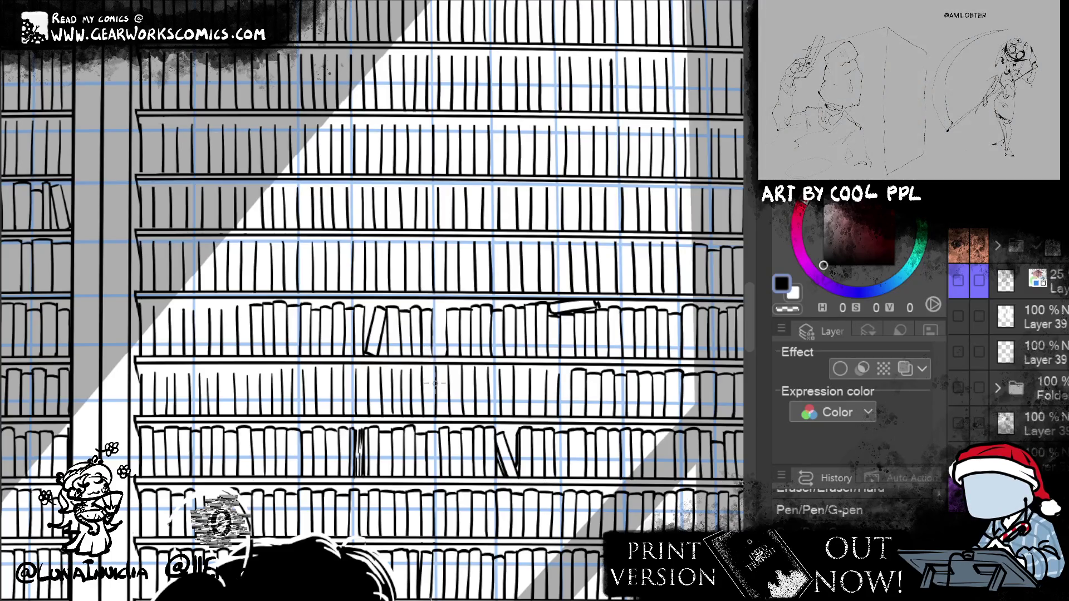
{"action": "left_click", "coordinate": [428, 304]}
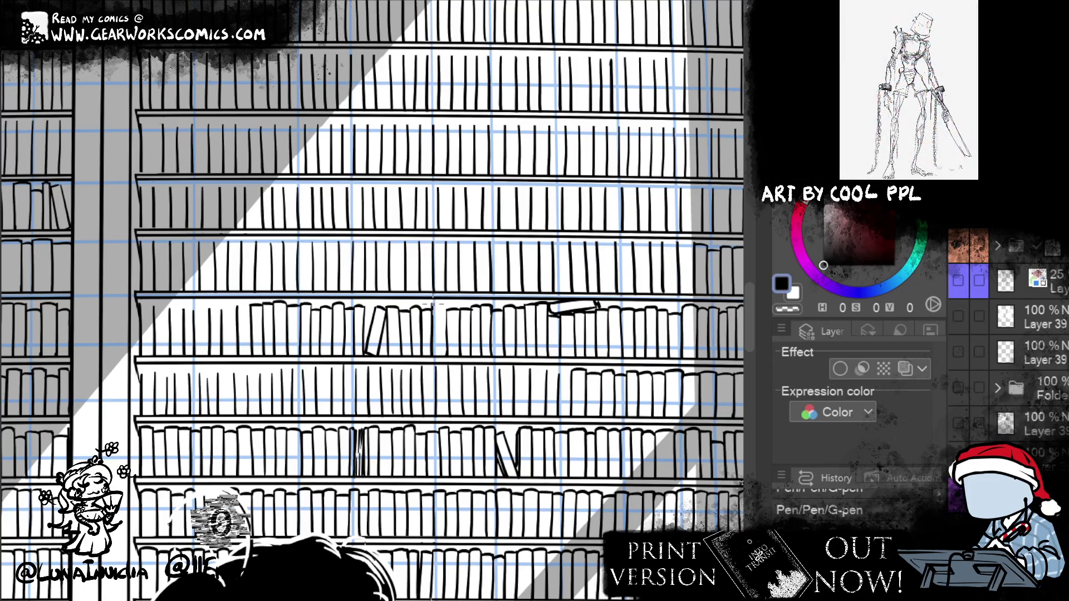
{"action": "left_click", "coordinate": [451, 386]}
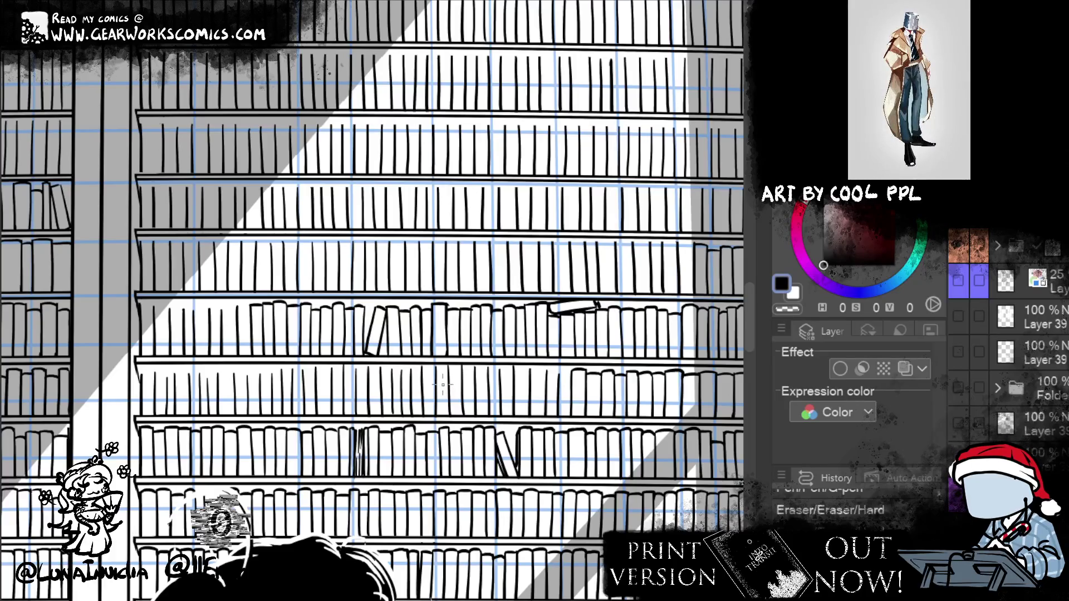
{"action": "left_click_drag", "start_coordinate": [451, 303], "coordinate": [449, 339]}
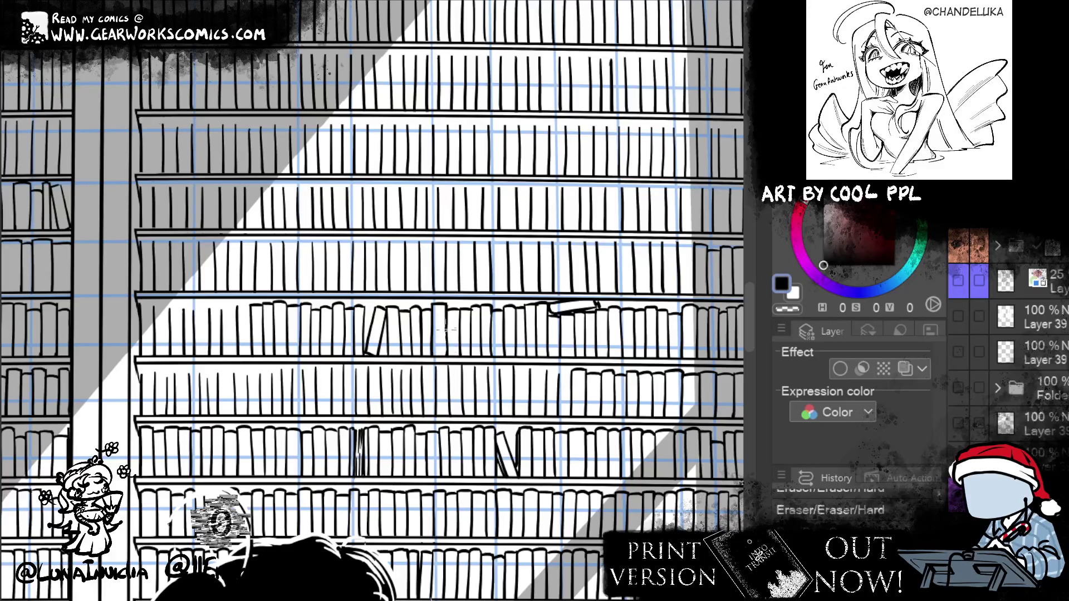
{"action": "left_click", "coordinate": [448, 361]}
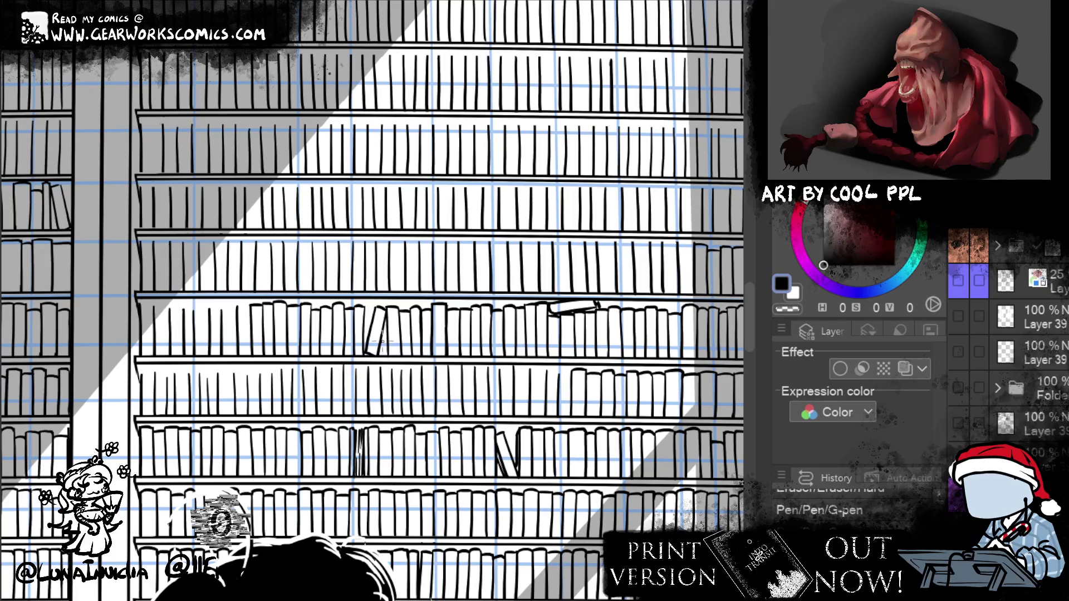
{"action": "left_click_drag", "start_coordinate": [383, 341], "coordinate": [384, 331]}
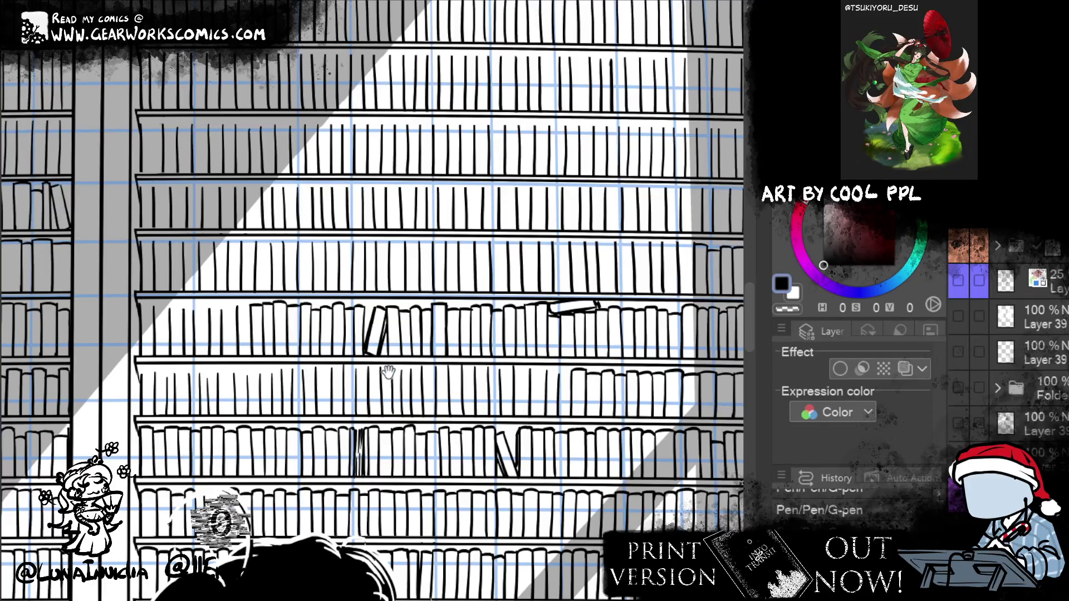
{"action": "left_click_drag", "start_coordinate": [388, 371], "coordinate": [488, 388]}
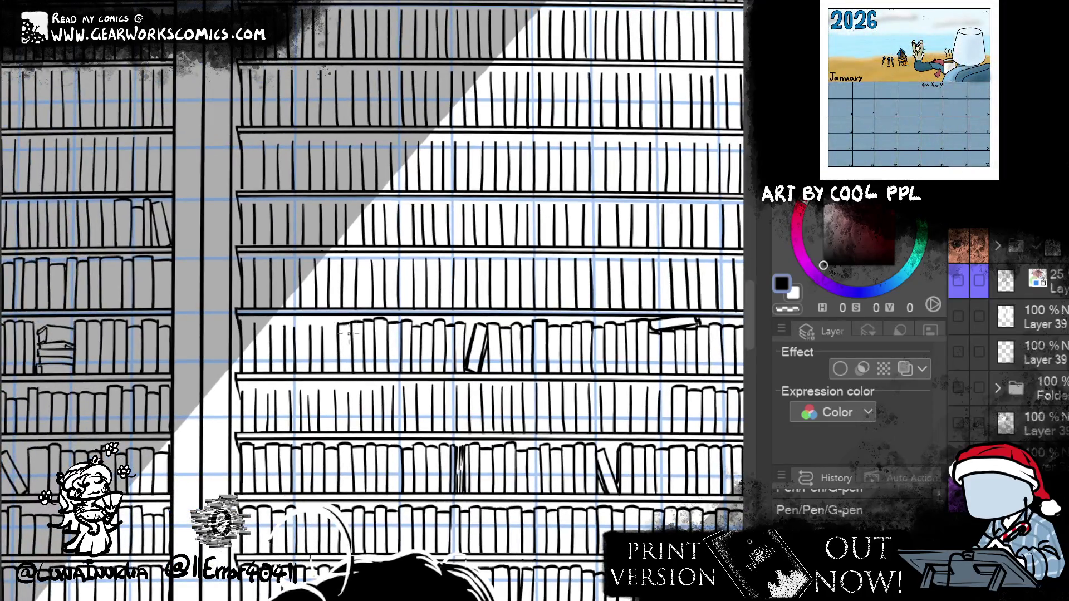
Draw short vertical strokes for two more book spines along the middle shelf
{"action": "key", "text": "e"}
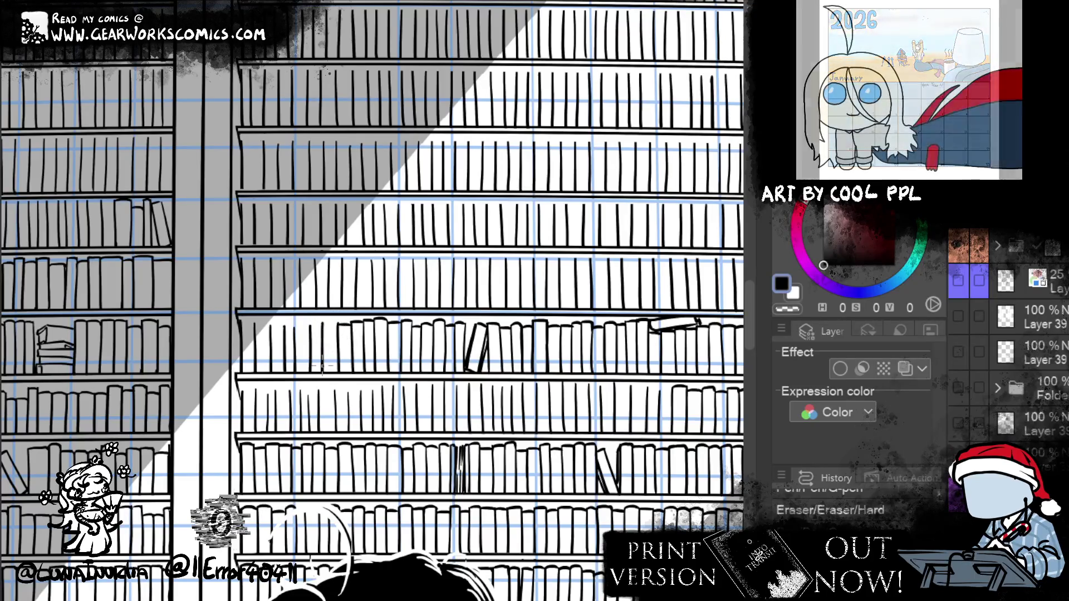
{"action": "mouse_move", "coordinate": [323, 321]}
{"action": "left_mouse_down"}
{"action": "mouse_move", "coordinate": [349, 322]}
{"action": "mouse_move", "coordinate": [322, 327]}
{"action": "left_mouse_up"}
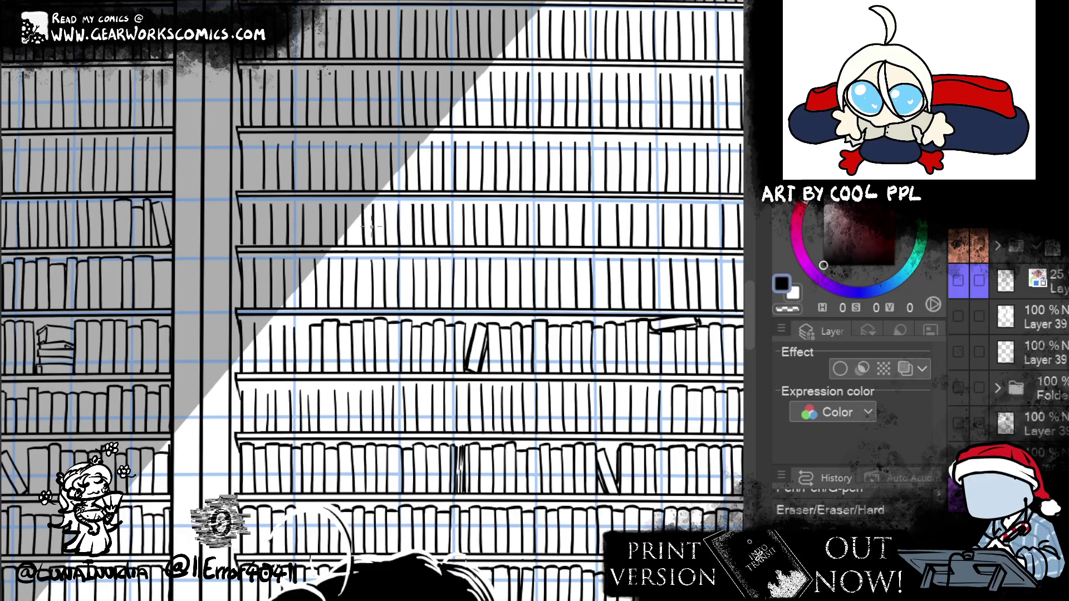
{"action": "left_click_drag", "start_coordinate": [295, 343], "coordinate": [295, 309]}
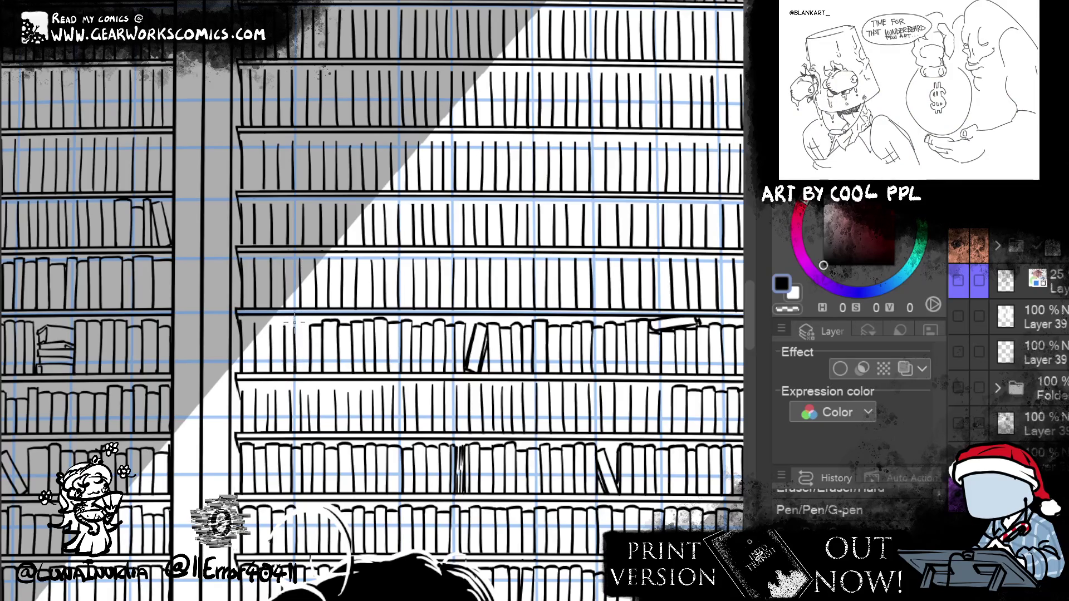
{"action": "left_click_drag", "start_coordinate": [312, 339], "coordinate": [313, 318]}
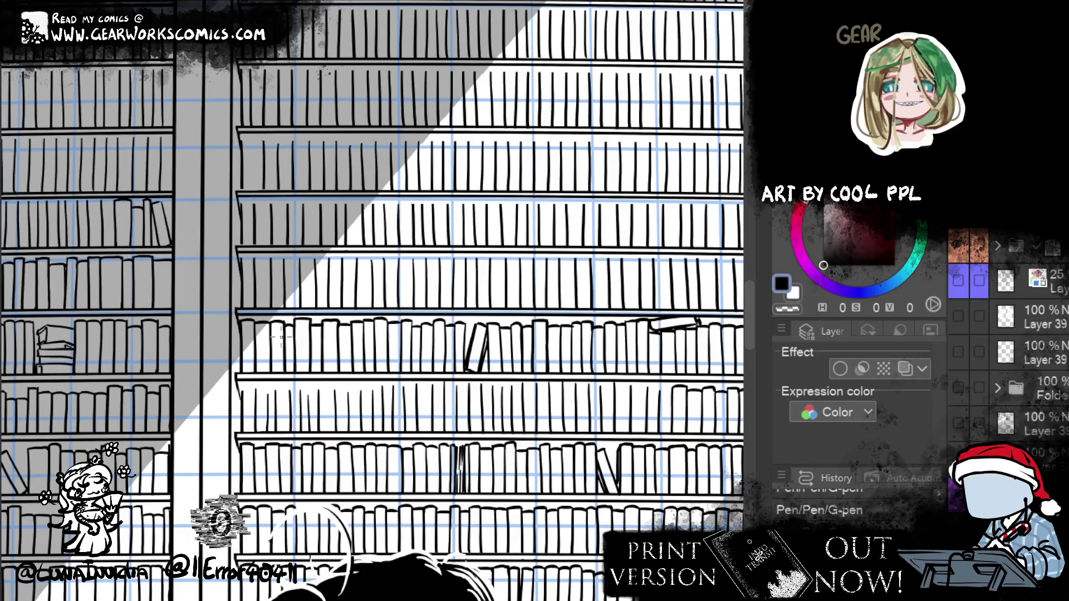
{"action": "scroll", "coordinate": [374, 347], "scroll_direction": "right", "scroll_amount": 5}
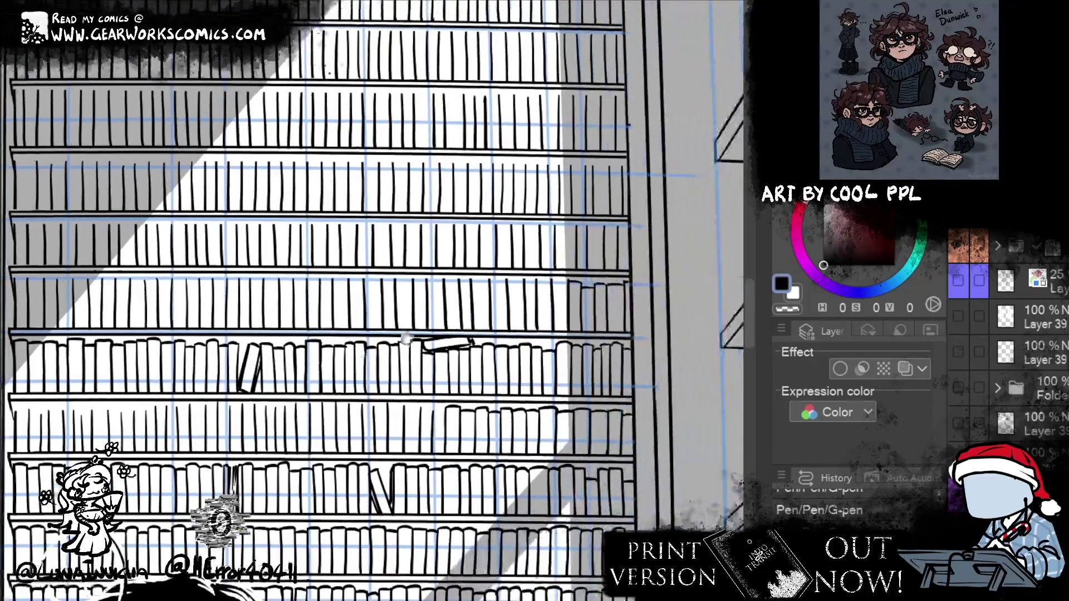
Pan the canvas right until the bookcase's right end is framed
{"action": "scroll", "coordinate": [374, 347], "scroll_direction": "right", "scroll_amount": 2}
{"action": "left_click_drag", "start_coordinate": [589, 313], "coordinate": [735, 310]}
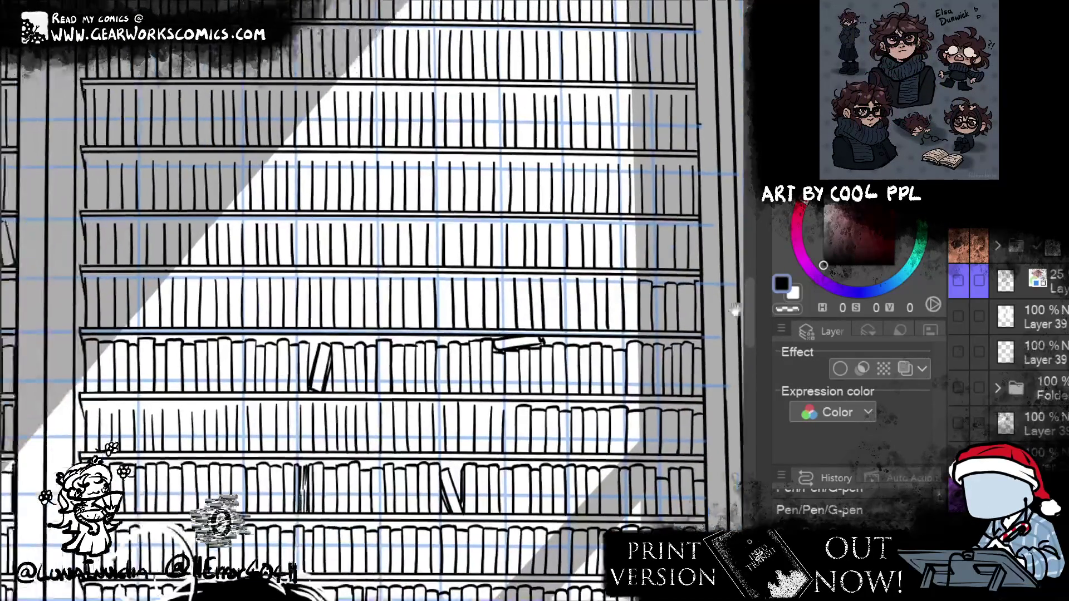
{"action": "scroll", "coordinate": [501, 463], "scroll_direction": "right", "scroll_amount": 1}
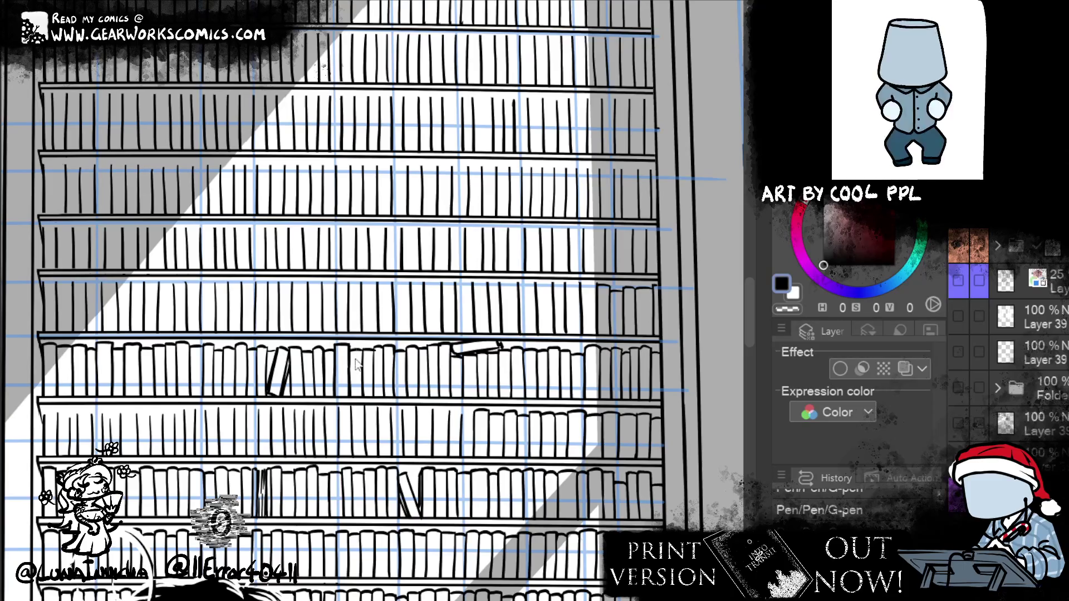
{"action": "left_click_drag", "start_coordinate": [507, 466], "coordinate": [559, 508]}
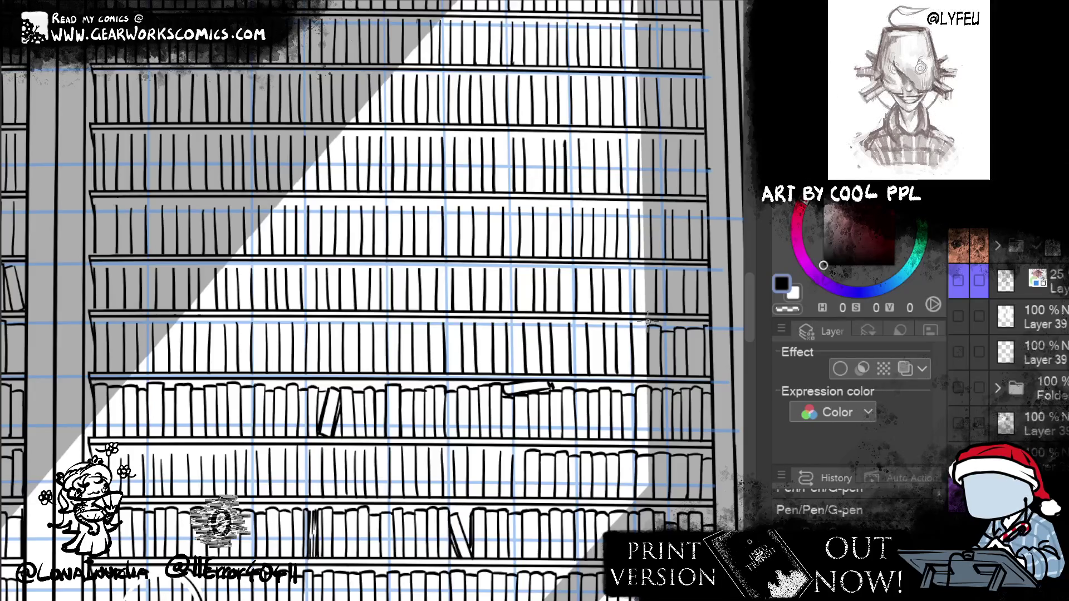
{"action": "key", "text": "c"}
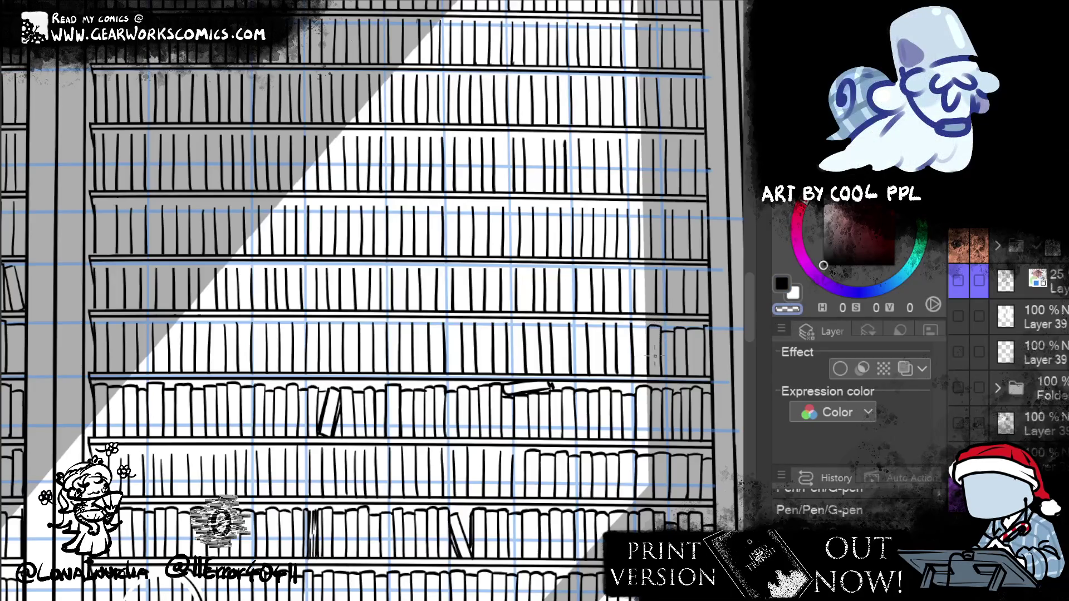
Ink three rounded book tops along the shelf's right end, toggling black and transparent colour
{"action": "left_click", "coordinate": [789, 277]}
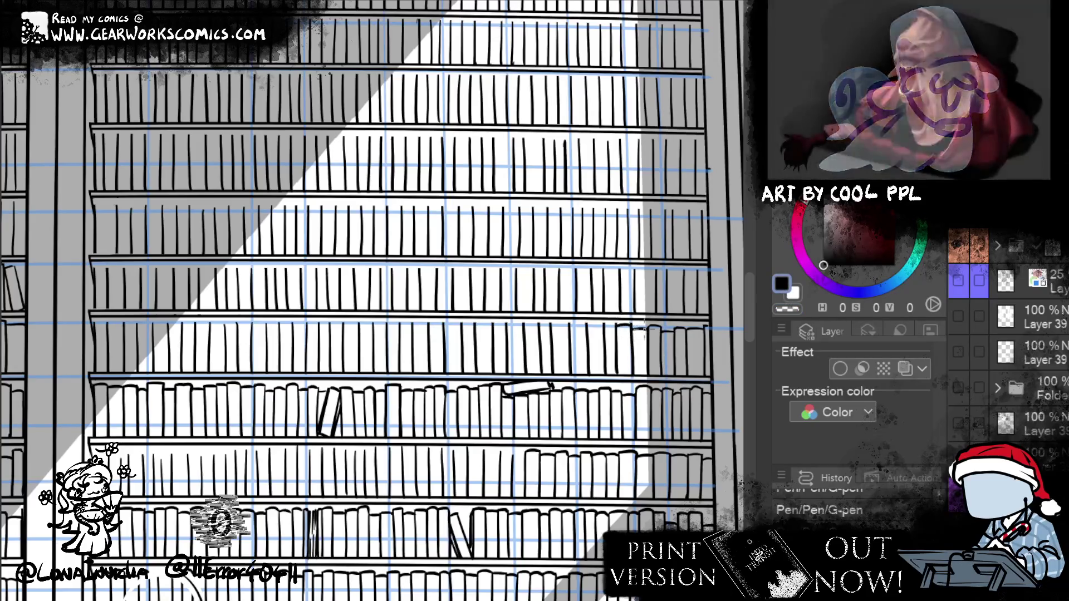
{"action": "left_click_drag", "start_coordinate": [603, 326], "coordinate": [588, 330]}
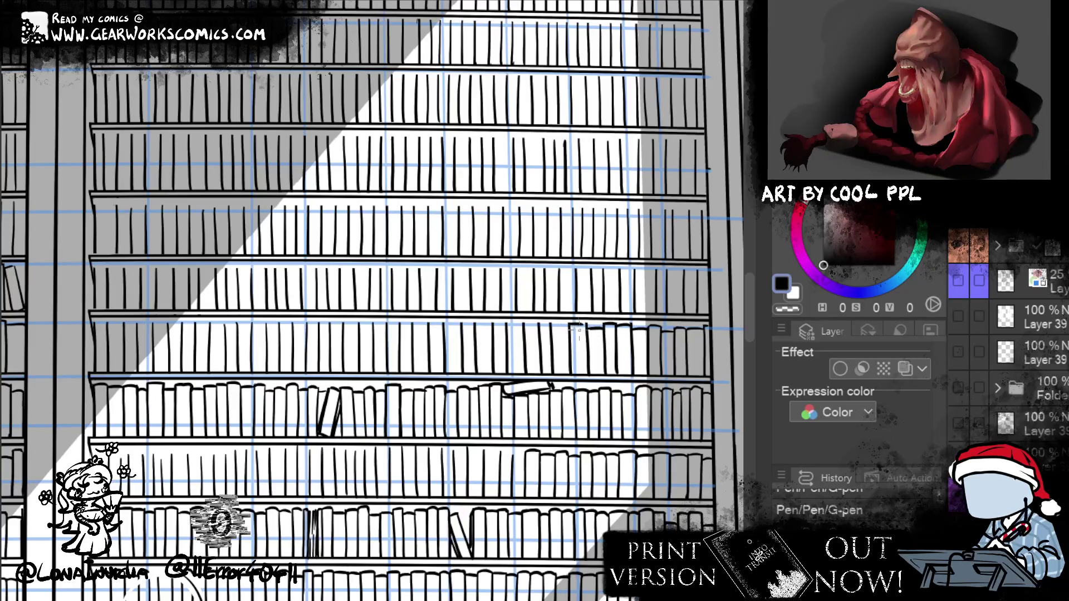
{"action": "left_click_drag", "start_coordinate": [584, 325], "coordinate": [569, 325]}
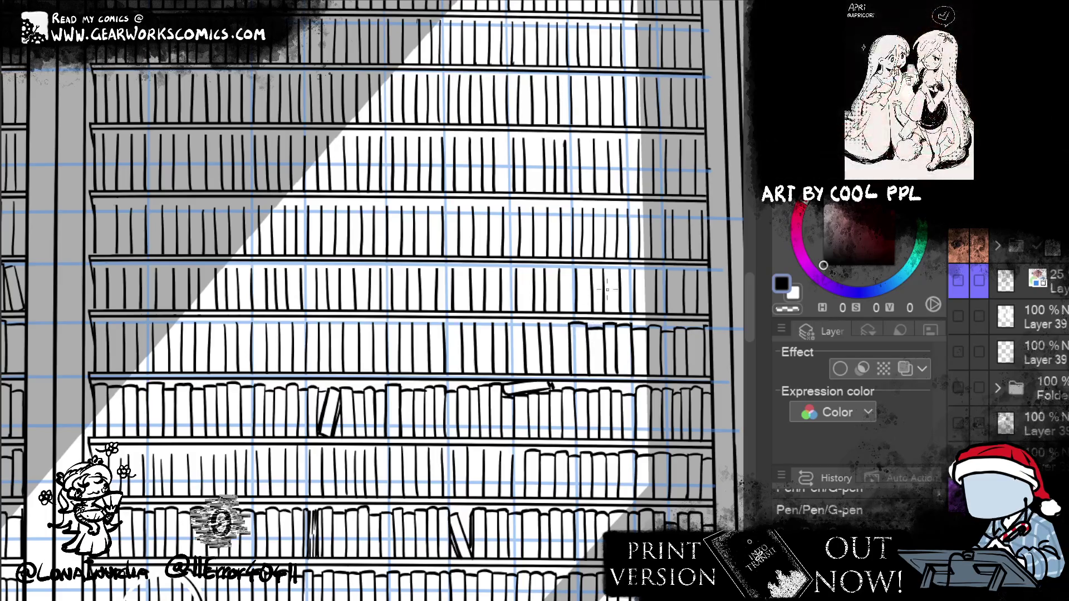
{"action": "left_click", "coordinate": [787, 309]}
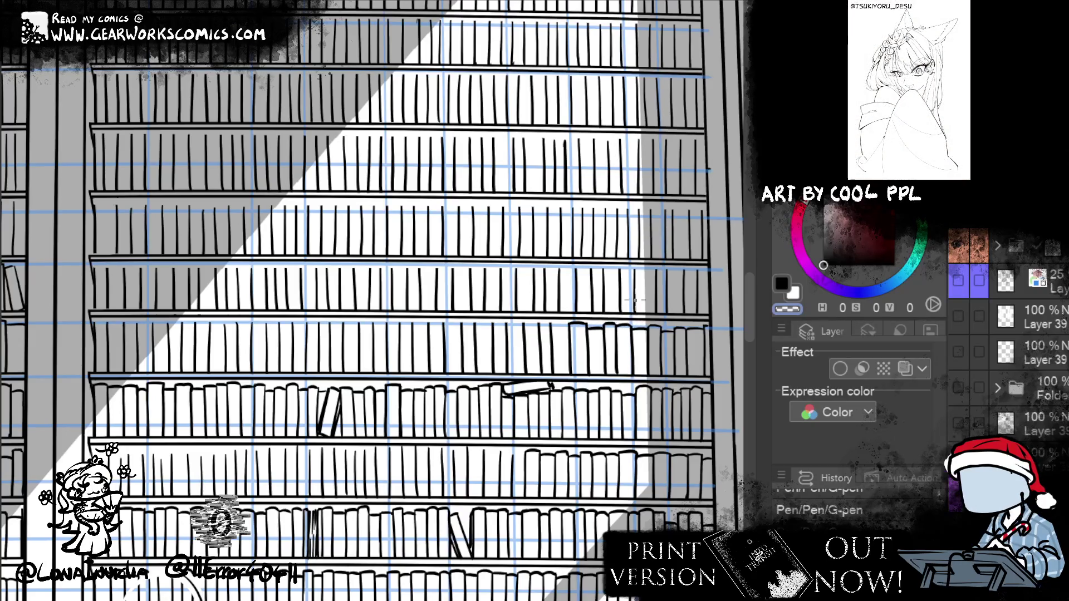
{"action": "left_click", "coordinate": [783, 279]}
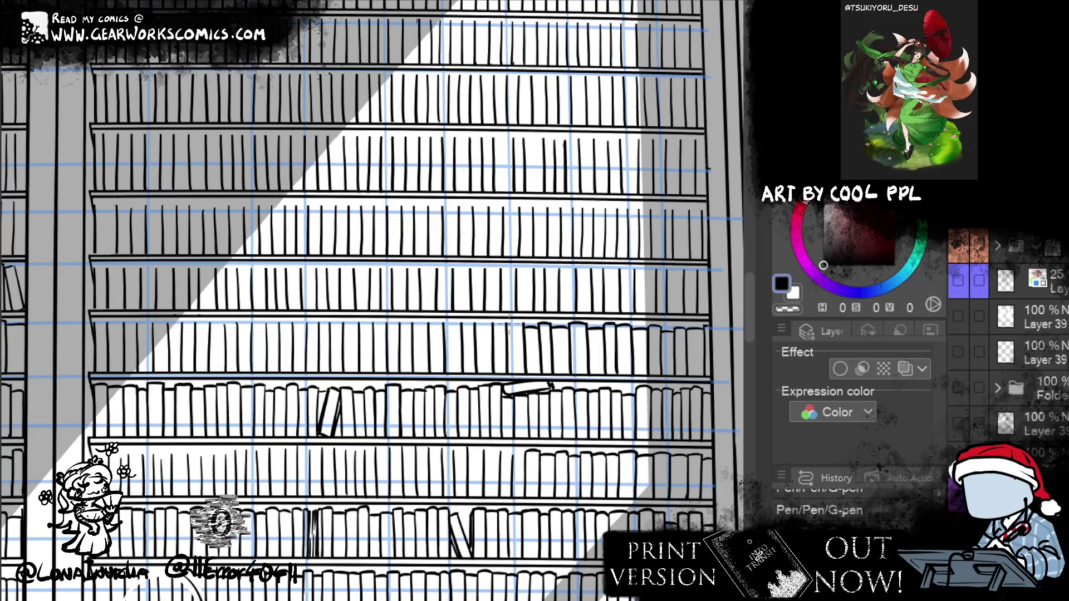
{"action": "left_click_drag", "start_coordinate": [507, 324], "coordinate": [524, 326]}
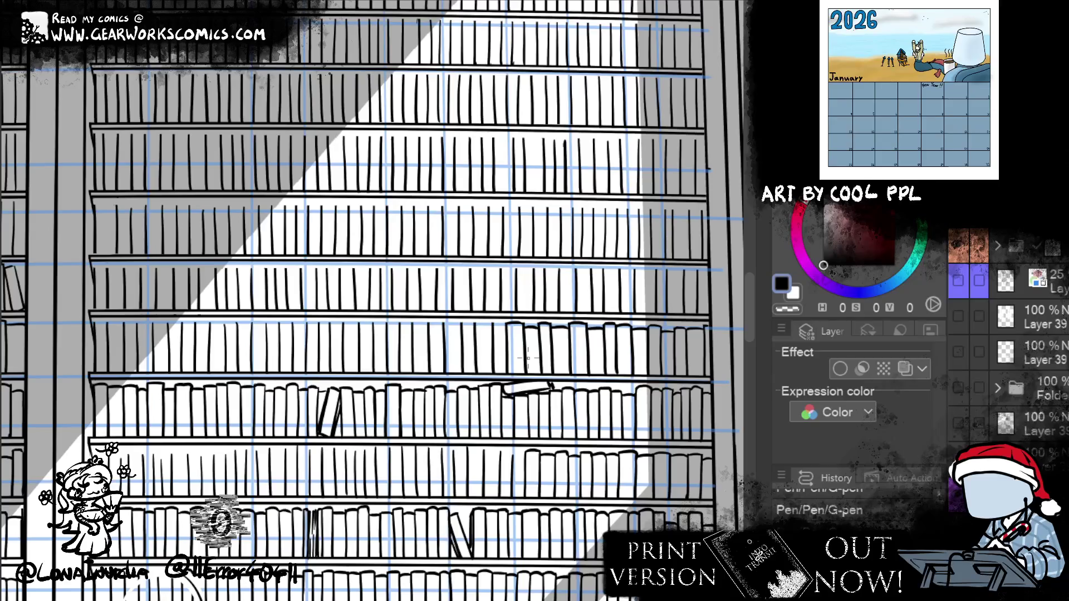
{"action": "left_click_drag", "start_coordinate": [612, 434], "coordinate": [732, 416]}
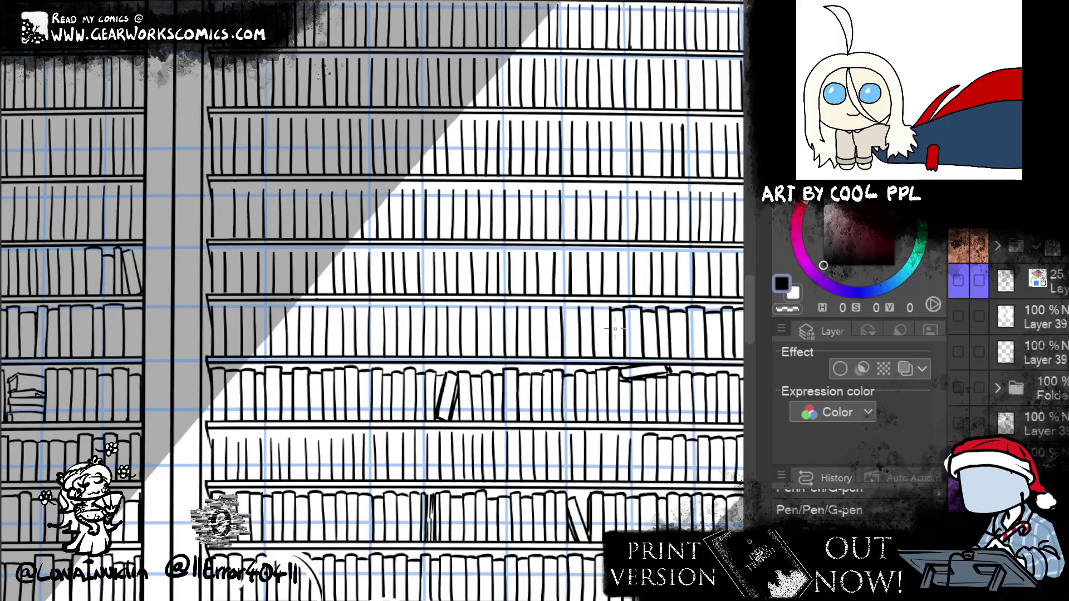
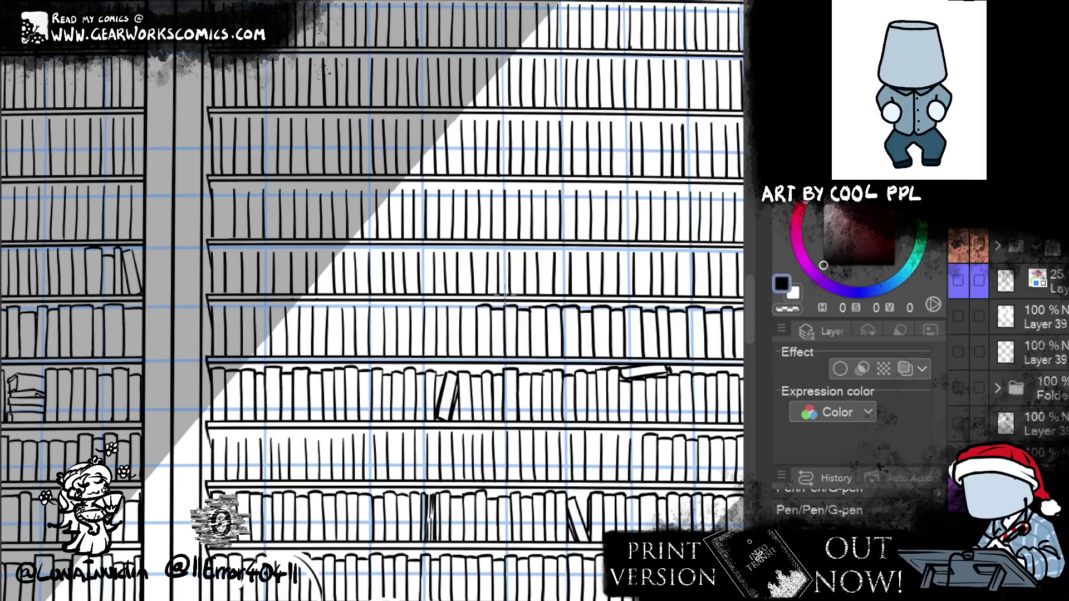
Ink the first flat book edge in the middle-shelf gap, undoing a wobbly attempt
{"action": "left_click_drag", "start_coordinate": [603, 505], "coordinate": [629, 504]}
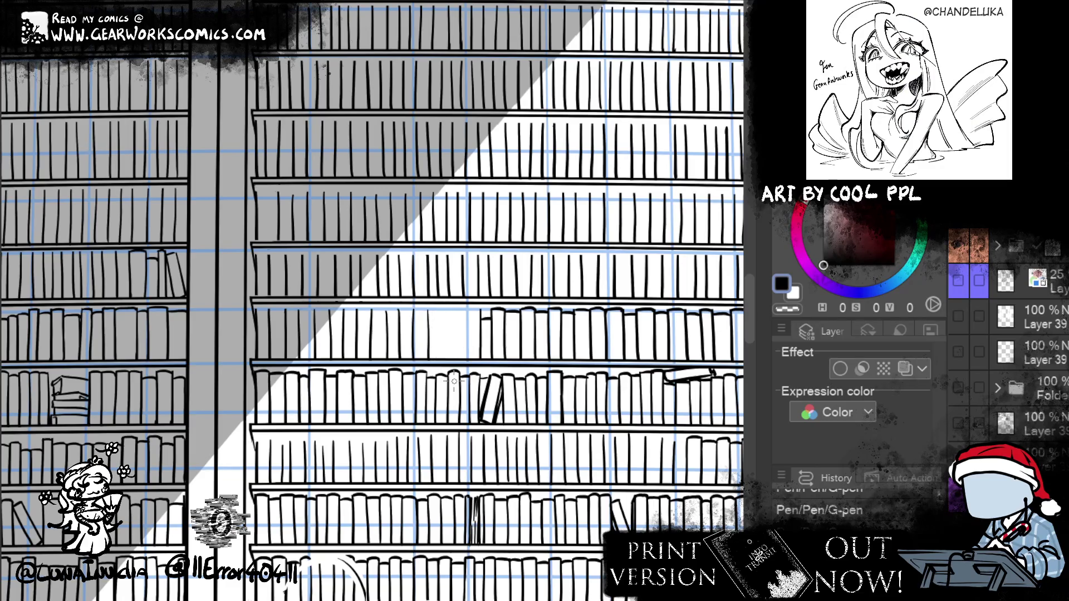
{"action": "mouse_move", "coordinate": [484, 346]}
{"action": "left_mouse_down"}
{"action": "mouse_move", "coordinate": [432, 348]}
{"action": "mouse_move", "coordinate": [481, 347]}
{"action": "mouse_move", "coordinate": [468, 347]}
{"action": "mouse_move", "coordinate": [482, 346]}
{"action": "mouse_move", "coordinate": [461, 315]}
{"action": "mouse_move", "coordinate": [475, 317]}
{"action": "left_mouse_up"}
{"action": "key", "text": "ctrl+z"}
{"action": "key", "text": "ctrl+z"}
{"action": "key", "text": "ctrl+z"}
{"action": "key", "text": "ctrl+z"}
{"action": "key", "text": "ctrl+z"}
{"action": "key", "text": "ctrl+z"}
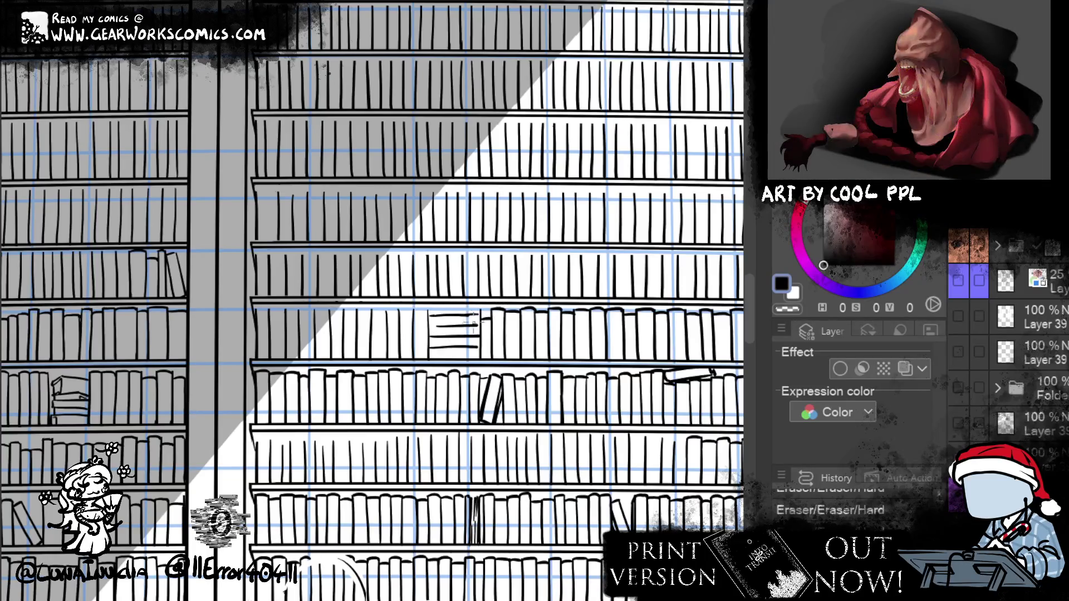
Add short ink strokes at the shelf line's end to complete the flat book stack
{"action": "left_click_drag", "start_coordinate": [470, 320], "coordinate": [473, 320]}
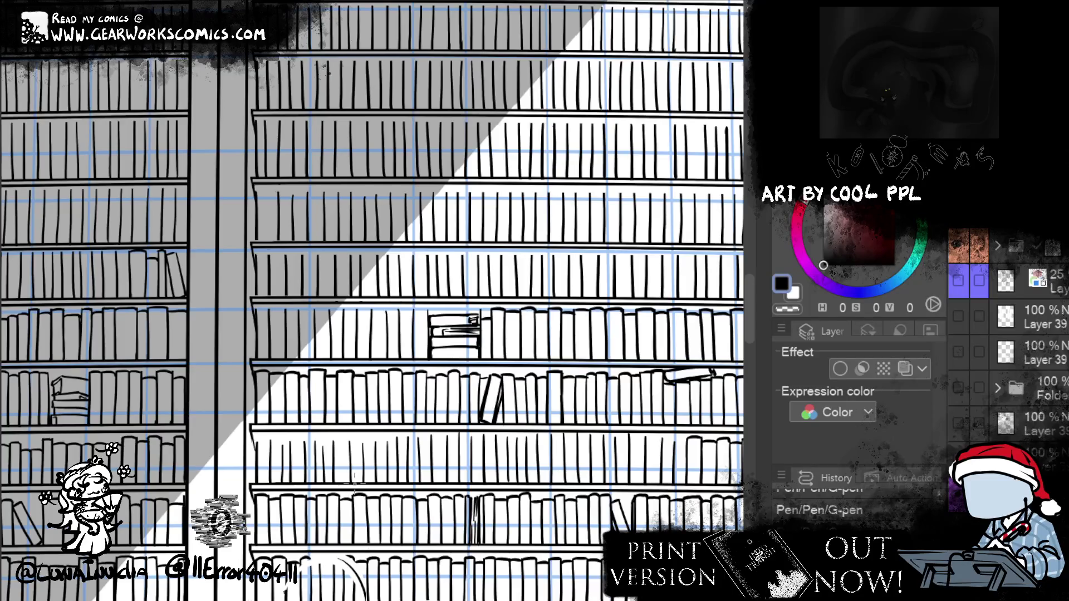
{"action": "mouse_move", "coordinate": [529, 337]}
{"action": "left_mouse_down"}
{"action": "mouse_move", "coordinate": [433, 284]}
{"action": "mouse_move", "coordinate": [523, 443]}
{"action": "left_mouse_up"}
{"action": "left_click_drag", "start_coordinate": [323, 273], "coordinate": [403, 332]}
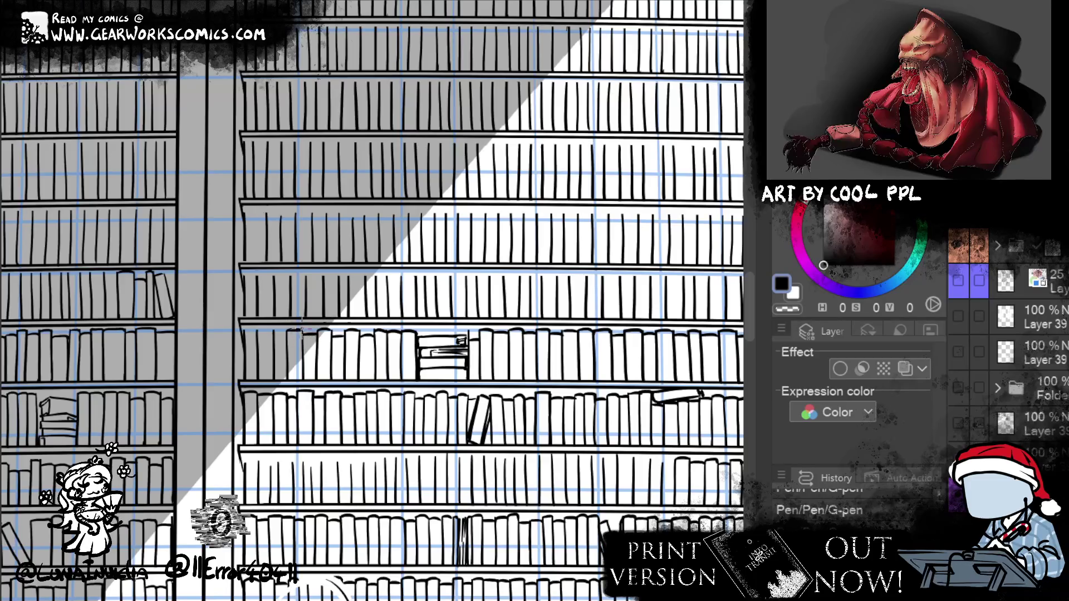
Erase a stray mark on the shelf with the Hard eraser, then bring the bookcase's right side panel into view
{"action": "key", "text": "e"}
{"action": "left_click_drag", "start_coordinate": [276, 334], "coordinate": [290, 330]}
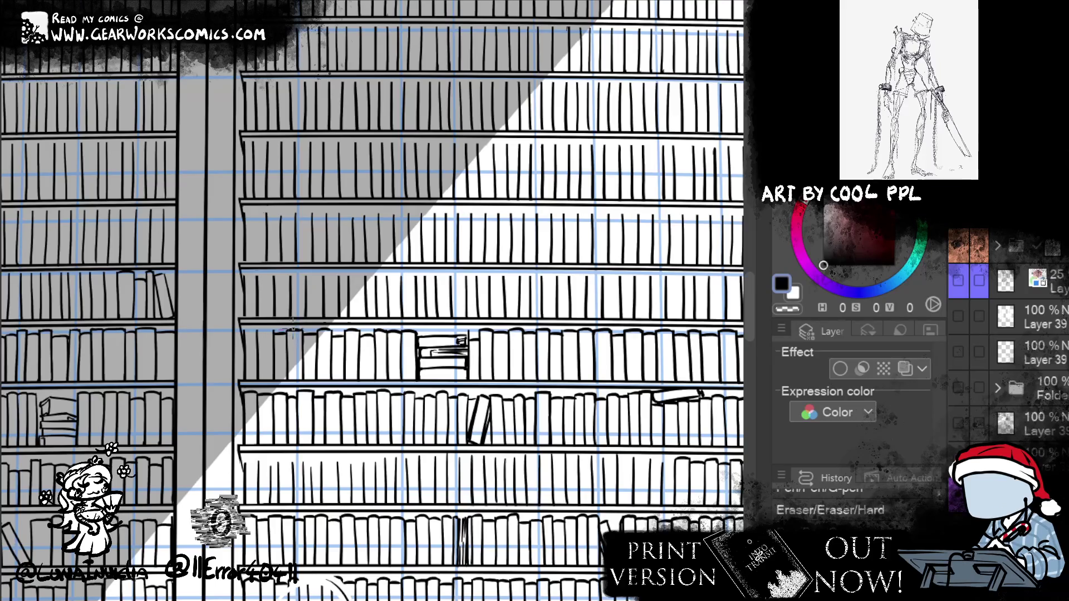
{"action": "key", "text": "p"}
{"action": "left_click_drag", "start_coordinate": [258, 328], "coordinate": [265, 332]}
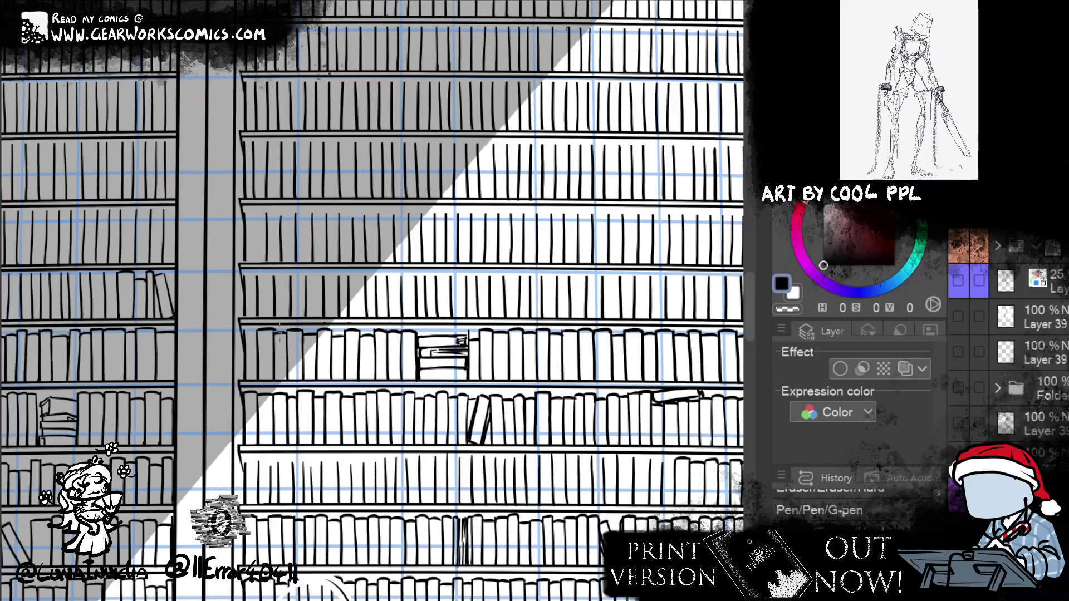
{"action": "key", "text": "e"}
{"action": "left_click_drag", "start_coordinate": [256, 329], "coordinate": [285, 321]}
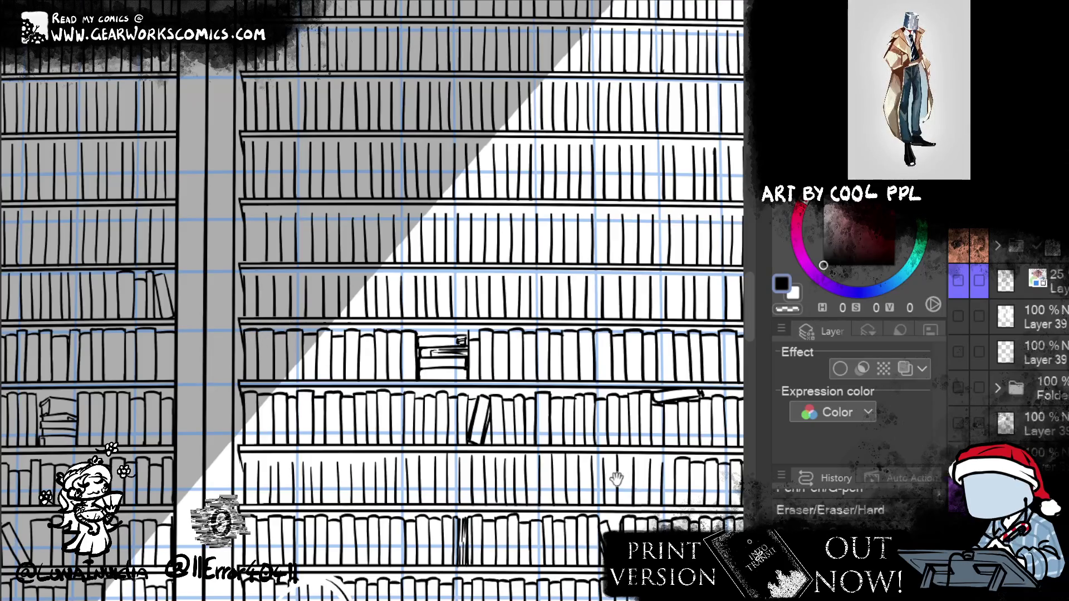
{"action": "left_click_drag", "start_coordinate": [612, 479], "coordinate": [313, 466]}
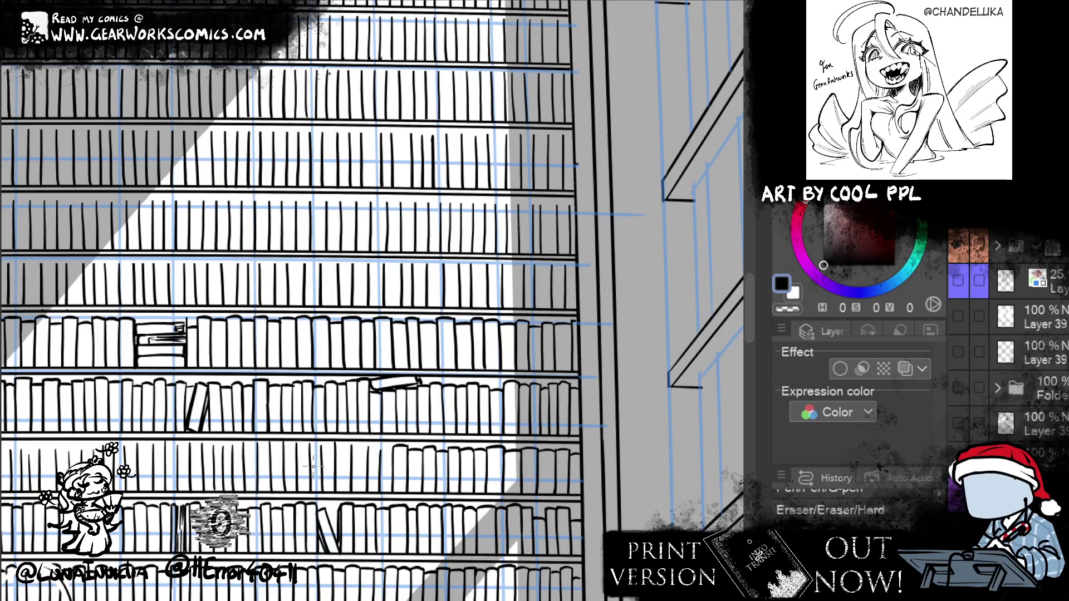
Ink a new book spine and two curved book tops at the right end of the lower shelf
{"action": "mouse_move", "coordinate": [279, 464]}
{"action": "left_mouse_down"}
{"action": "mouse_move", "coordinate": [356, 565]}
{"action": "mouse_move", "coordinate": [312, 501]}
{"action": "mouse_move", "coordinate": [372, 486]}
{"action": "mouse_move", "coordinate": [354, 552]}
{"action": "left_mouse_up"}
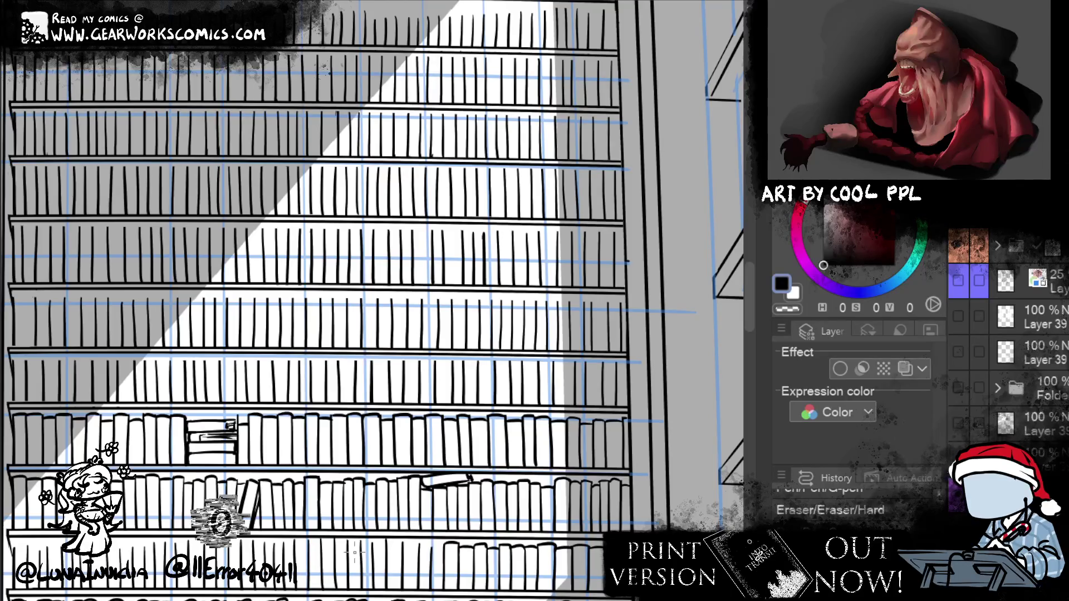
{"action": "left_click_drag", "start_coordinate": [680, 406], "coordinate": [682, 445]}
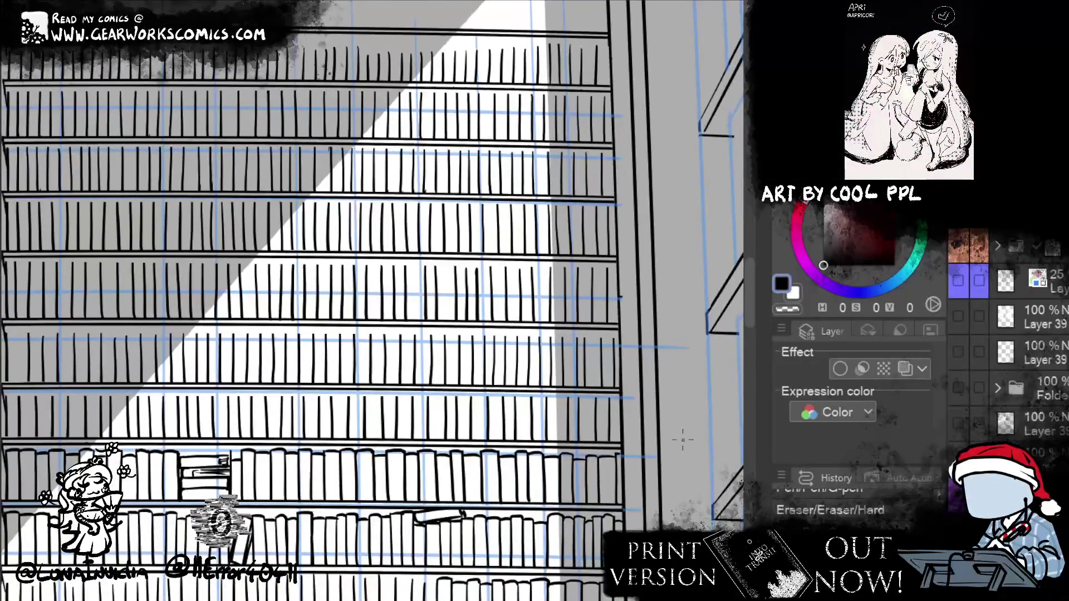
{"action": "mouse_move", "coordinate": [612, 399]}
{"action": "left_mouse_down"}
{"action": "mouse_move", "coordinate": [618, 413]}
{"action": "mouse_move", "coordinate": [604, 400]}
{"action": "left_mouse_up"}
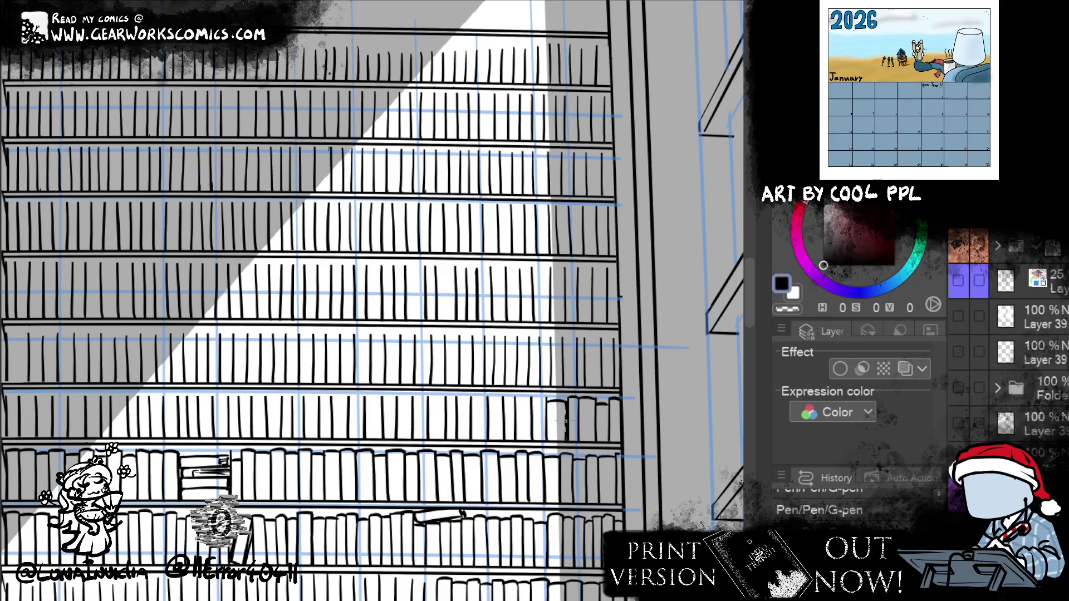
{"action": "mouse_move", "coordinate": [548, 415]}
{"action": "left_mouse_down"}
{"action": "mouse_move", "coordinate": [552, 397]}
{"action": "mouse_move", "coordinate": [548, 440]}
{"action": "left_mouse_up"}
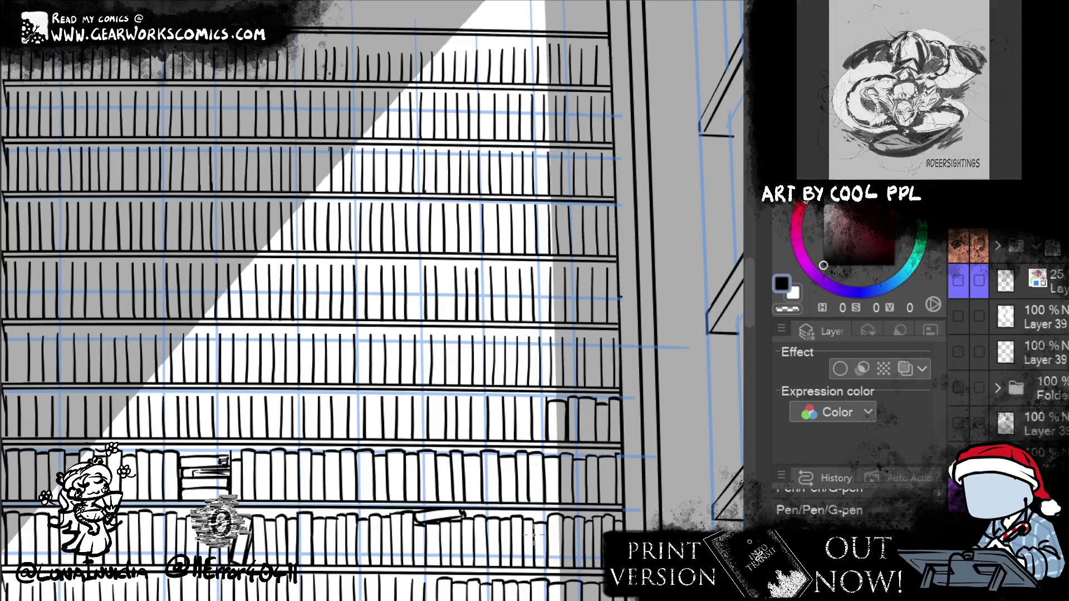
{"action": "left_click_drag", "start_coordinate": [530, 398], "coordinate": [546, 397]}
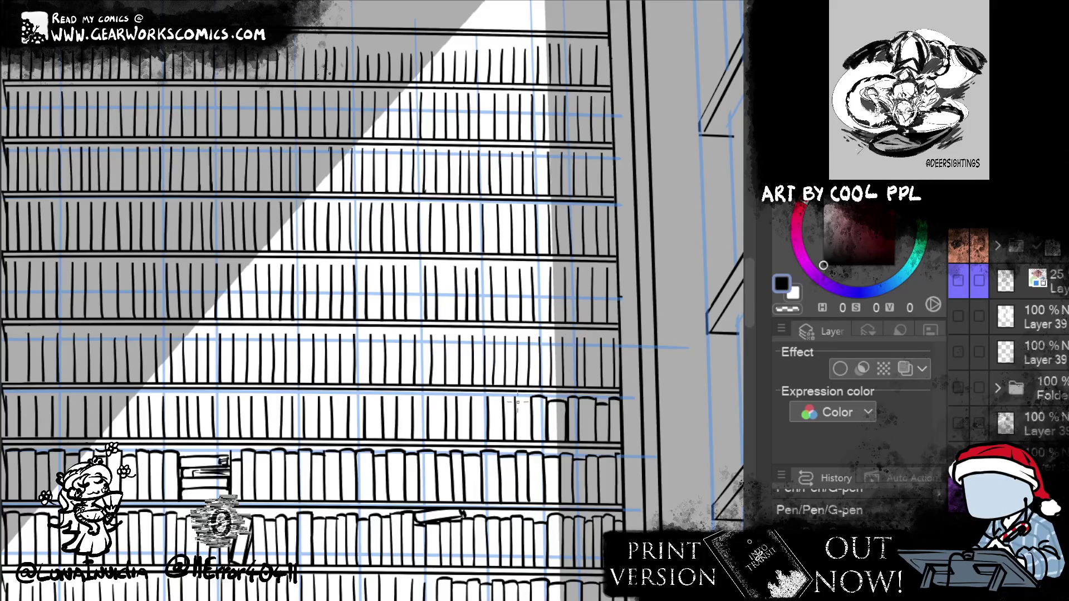
{"action": "left_click_drag", "start_coordinate": [503, 401], "coordinate": [518, 397]}
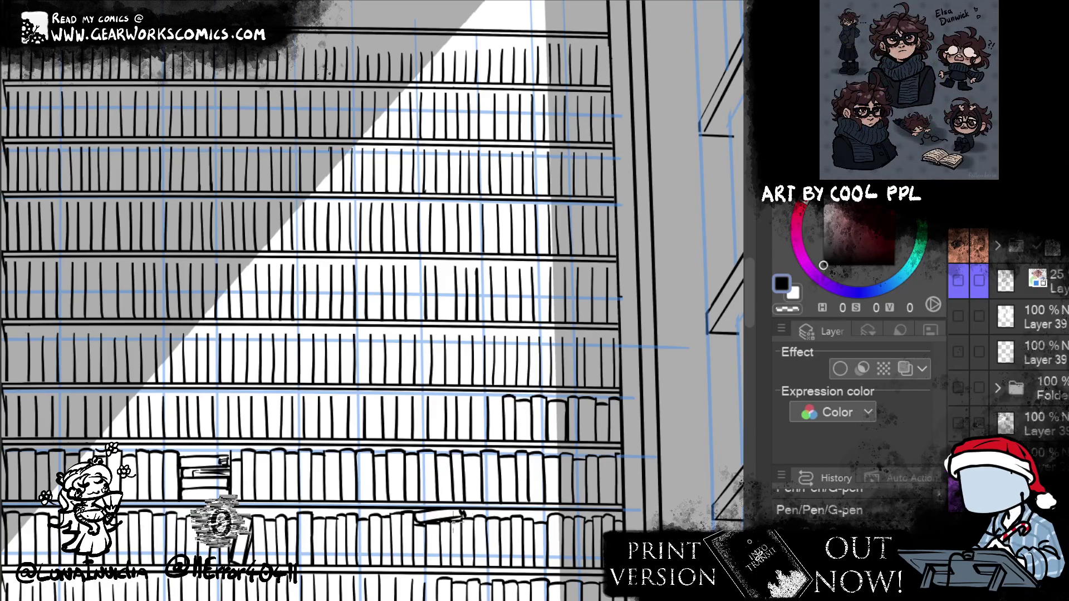
{"action": "mouse_move", "coordinate": [521, 573]}
{"action": "left_mouse_down"}
{"action": "mouse_move", "coordinate": [588, 457]}
{"action": "mouse_move", "coordinate": [652, 380]}
{"action": "left_mouse_up"}
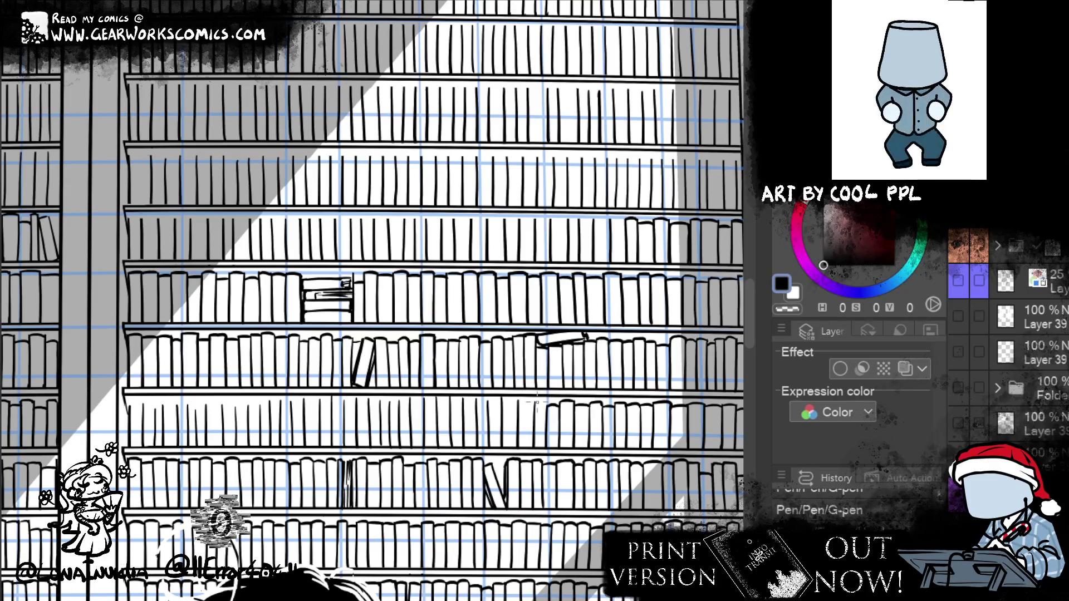
Cap a book with a curved top and touch up small ink marks and stray lines on the lower shelf
{"action": "key", "text": "ctrl+z"}
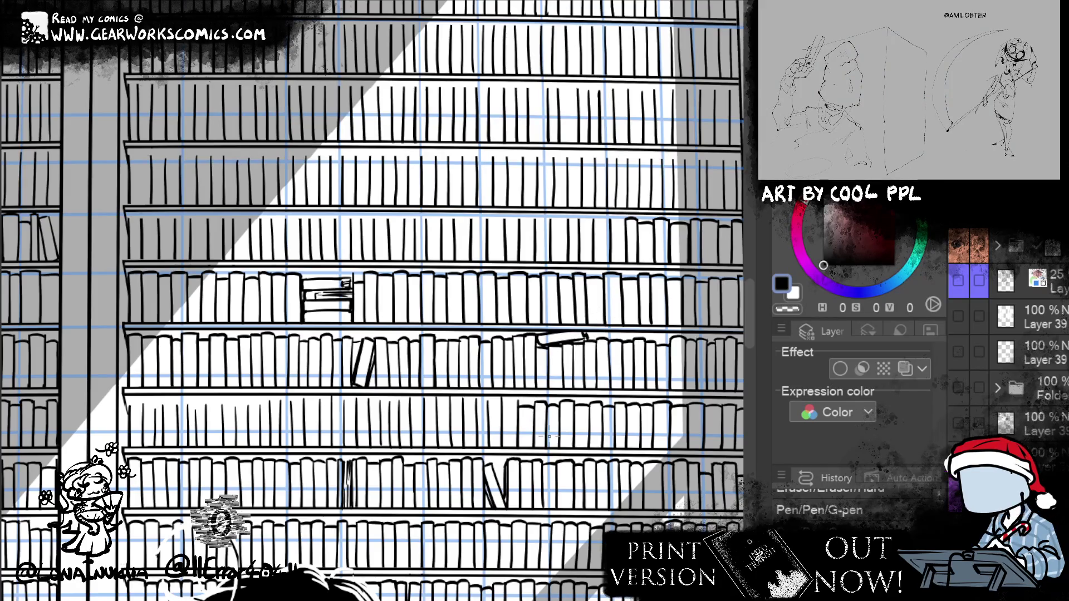
{"action": "left_click", "coordinate": [516, 394]}
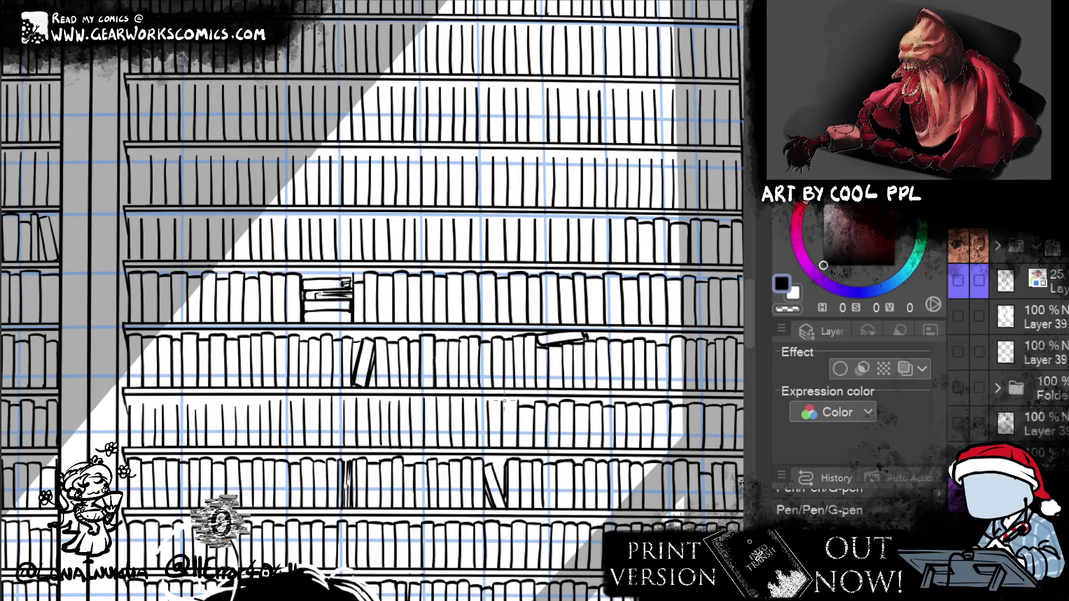
{"action": "left_click_drag", "start_coordinate": [502, 401], "coordinate": [514, 398]}
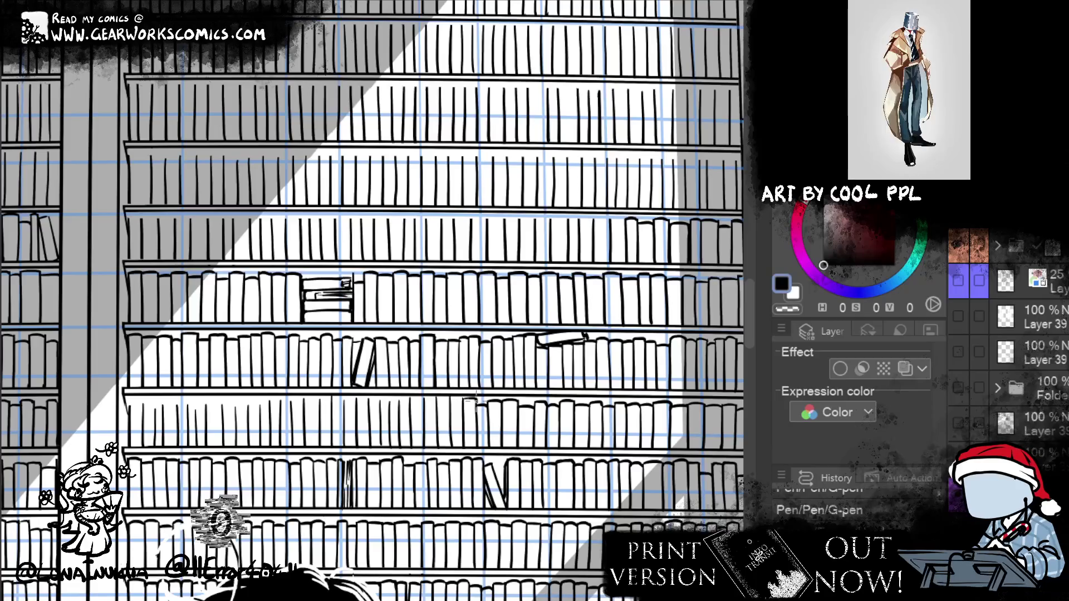
{"action": "left_click", "coordinate": [476, 403]}
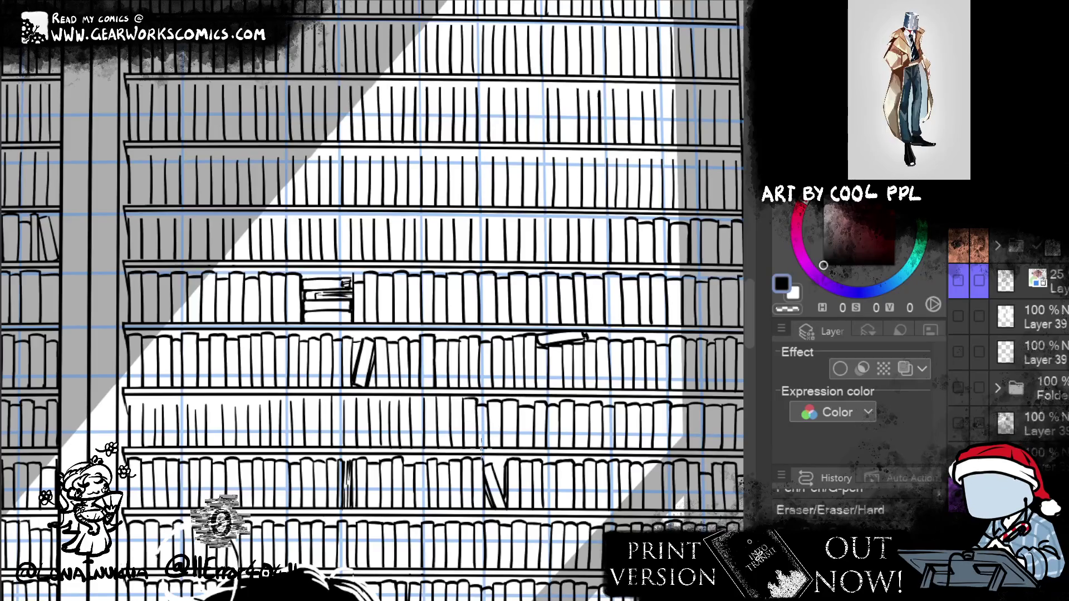
{"action": "left_click", "coordinate": [449, 401]}
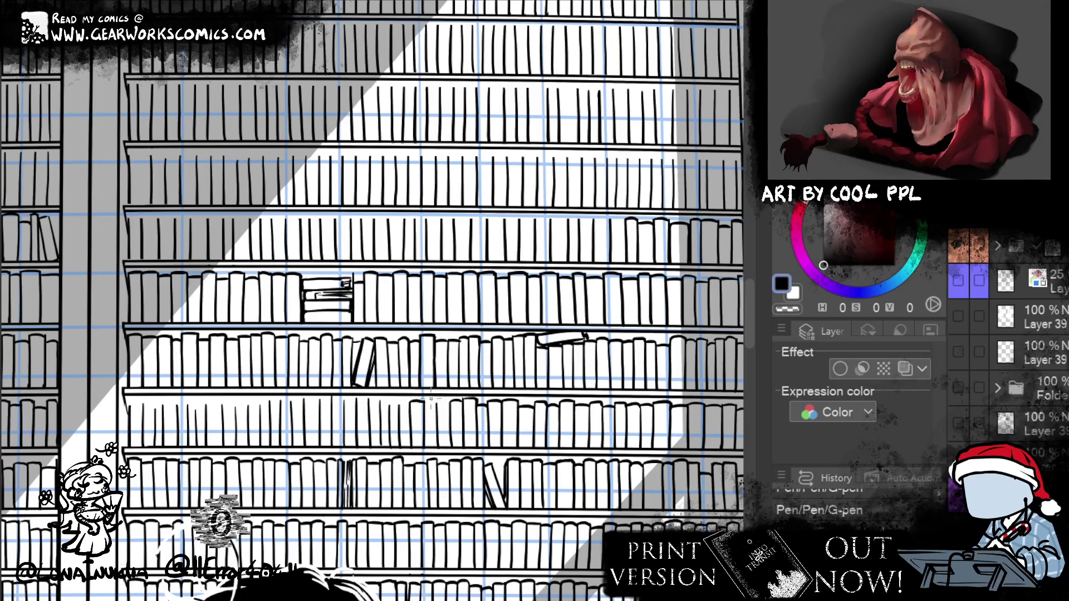
{"action": "key", "text": "e"}
{"action": "left_click_drag", "start_coordinate": [437, 401], "coordinate": [444, 451]}
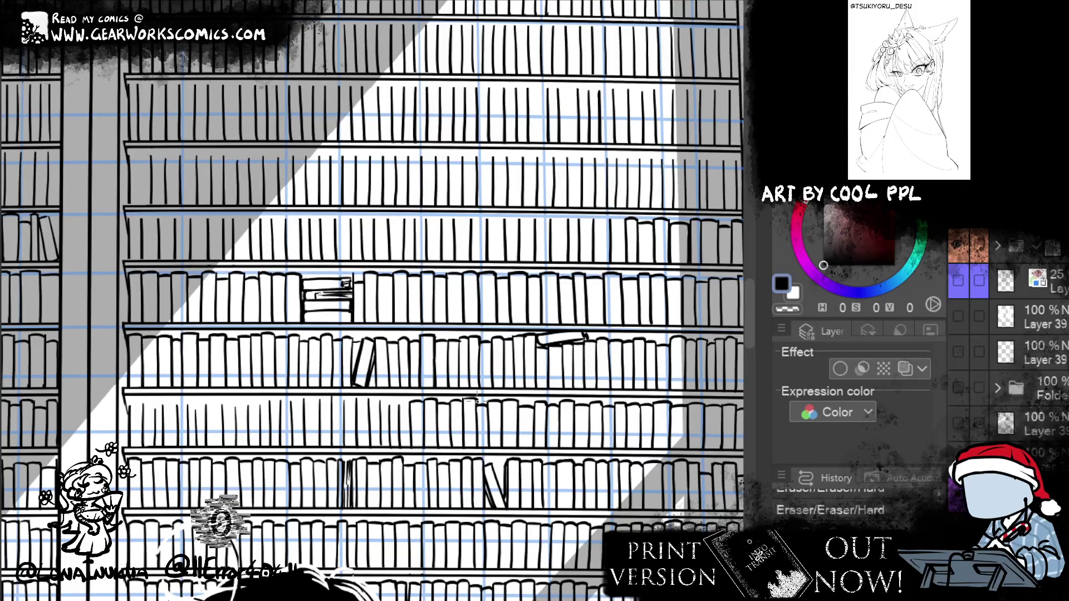
{"action": "key", "text": "p"}
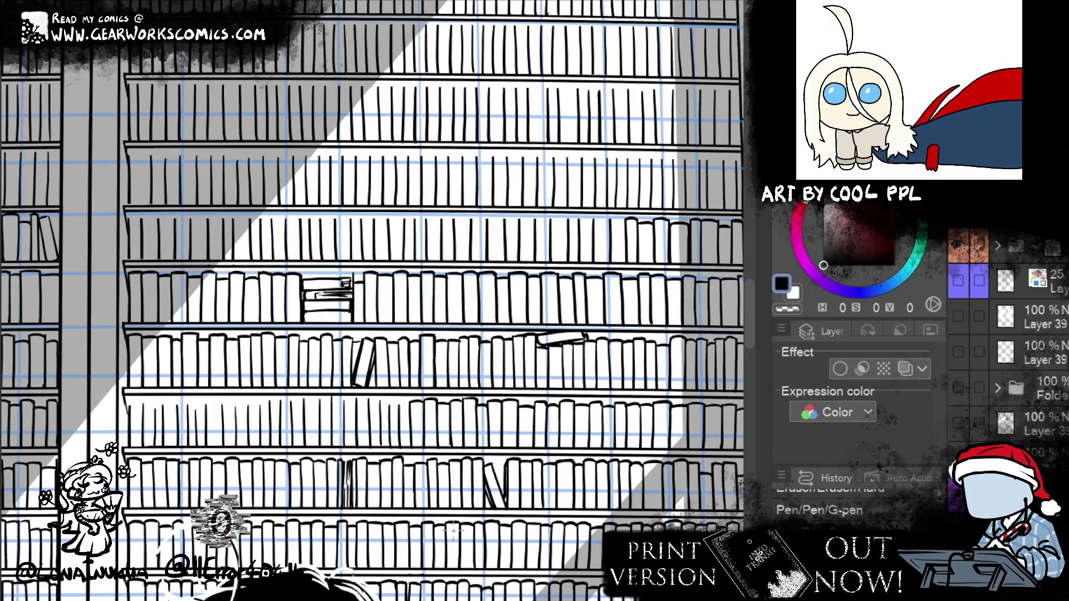
{"action": "left_click", "coordinate": [410, 412]}
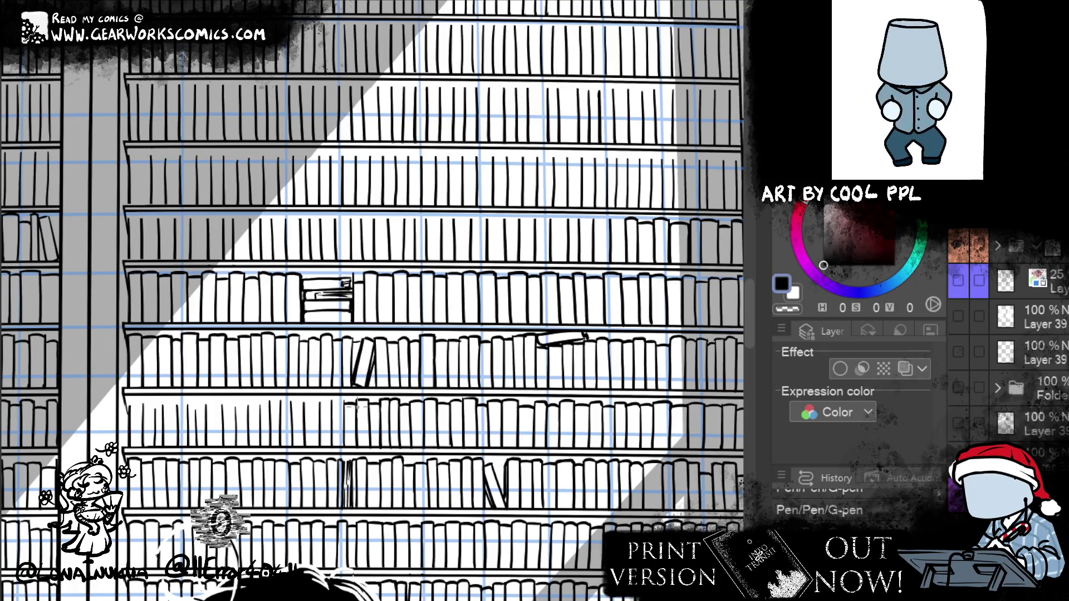
Erase stray ink further left on the shelves and ink a new book spine there
{"action": "key", "text": "e"}
{"action": "left_click_drag", "start_coordinate": [345, 406], "coordinate": [307, 406]}
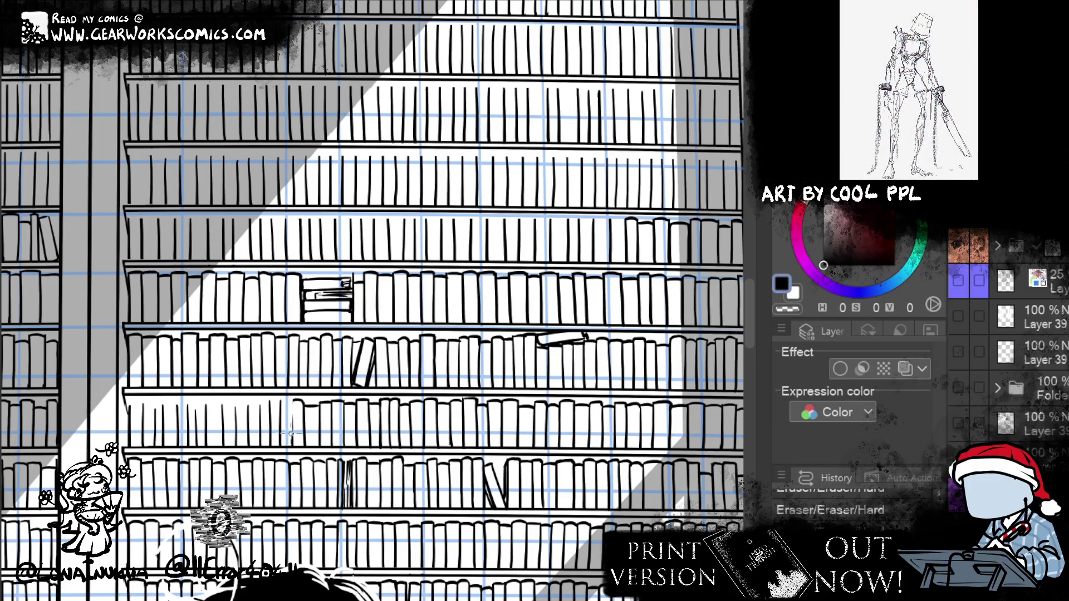
{"action": "mouse_move", "coordinate": [293, 399]}
{"action": "left_mouse_down"}
{"action": "mouse_move", "coordinate": [293, 446]}
{"action": "mouse_move", "coordinate": [295, 429]}
{"action": "left_mouse_up"}
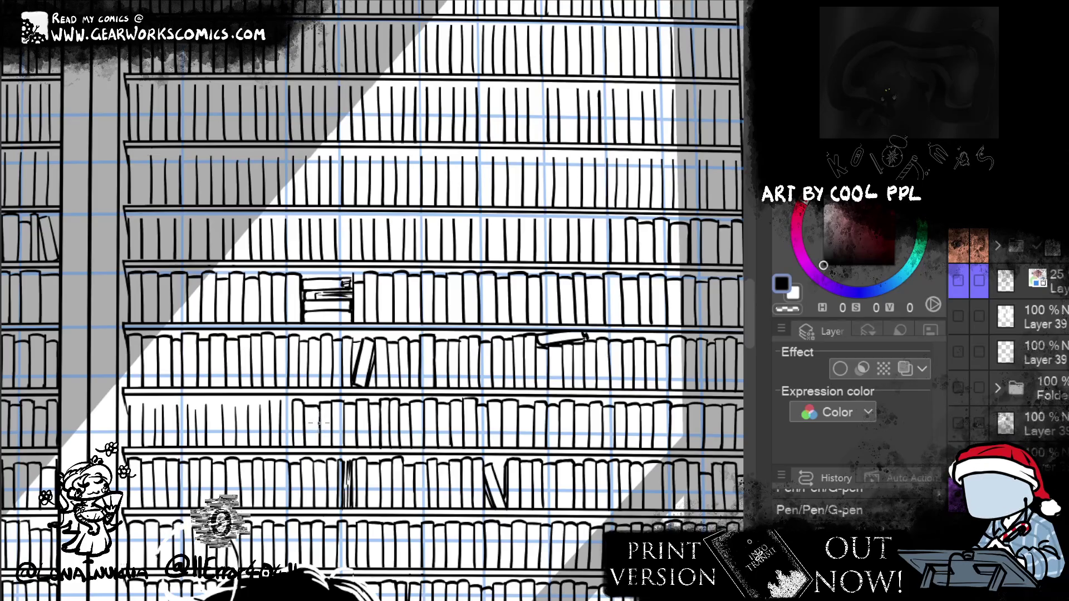
{"action": "left_click", "coordinate": [312, 414]}
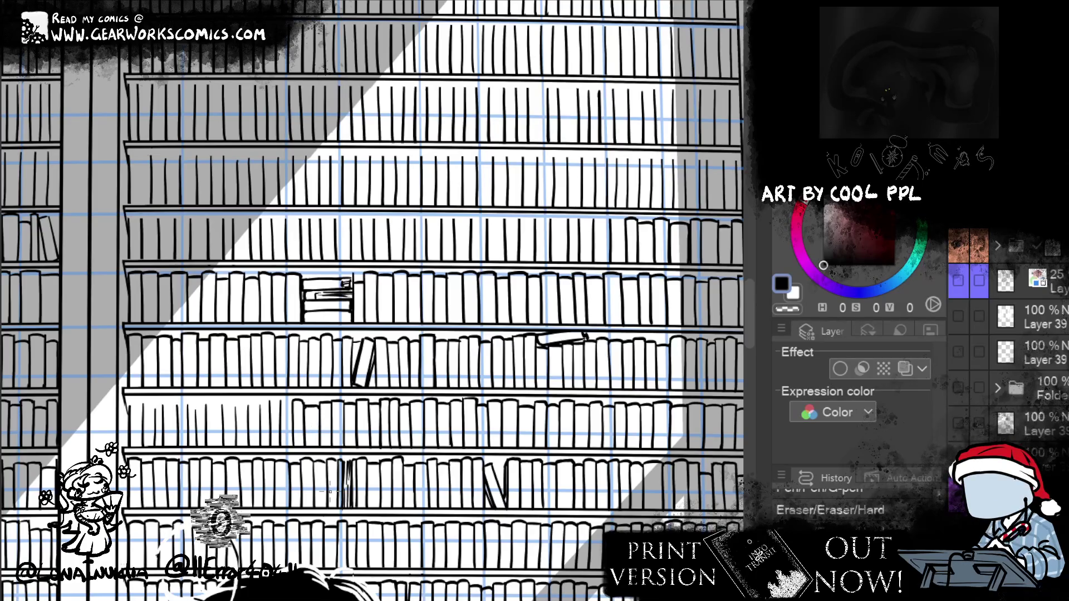
{"action": "left_click", "coordinate": [305, 418]}
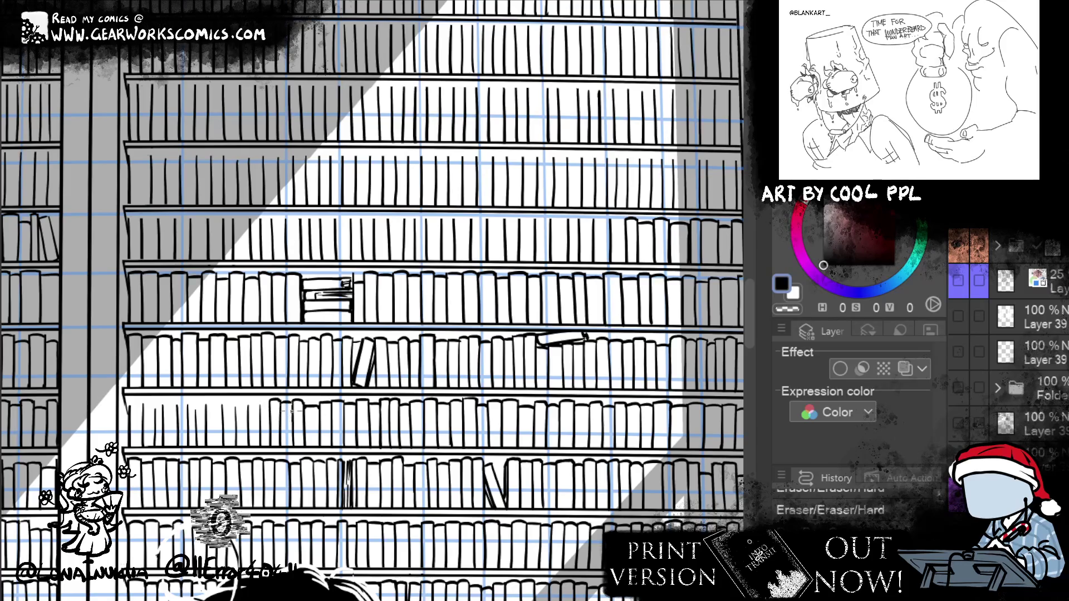
{"action": "left_click", "coordinate": [280, 406]}
{"action": "left_click", "coordinate": [268, 407]}
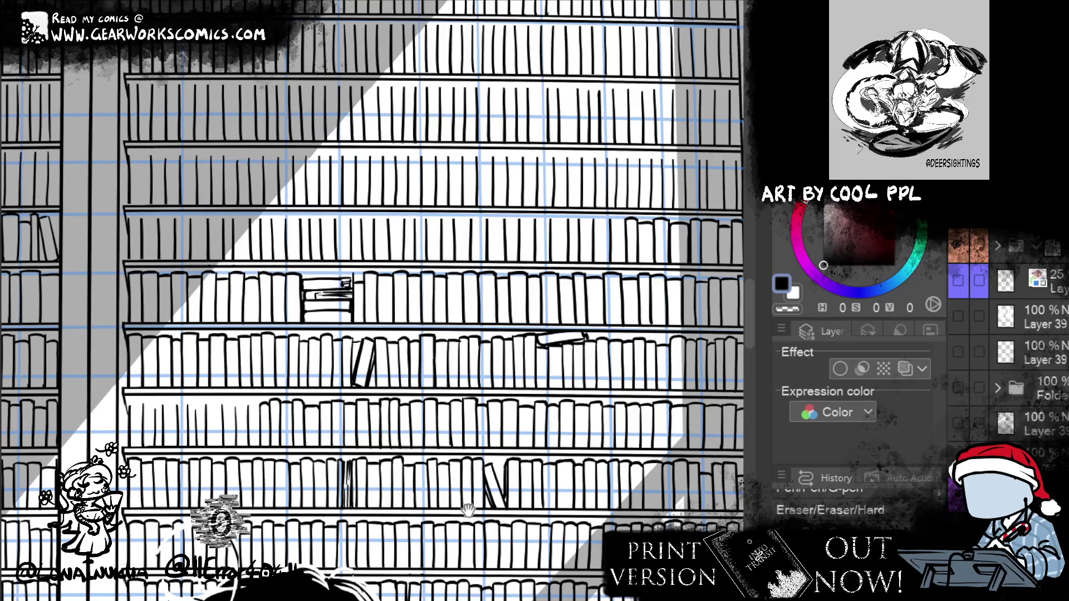
{"action": "left_click_drag", "start_coordinate": [454, 504], "coordinate": [532, 486]}
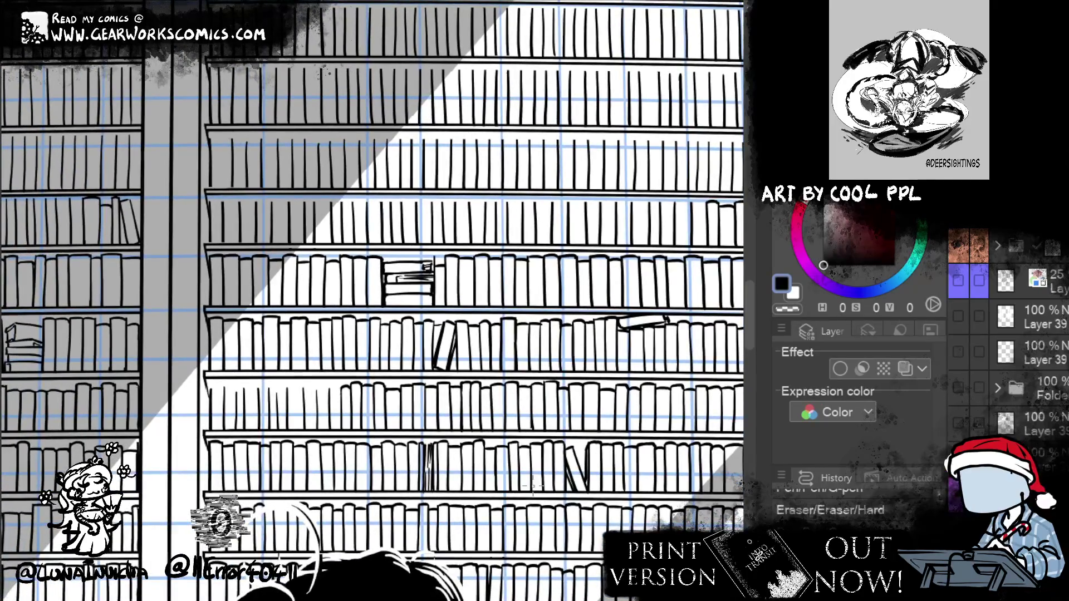
Ink three short vertical book spines along the lower shelves of the bookcases
{"action": "left_click", "coordinate": [345, 397]}
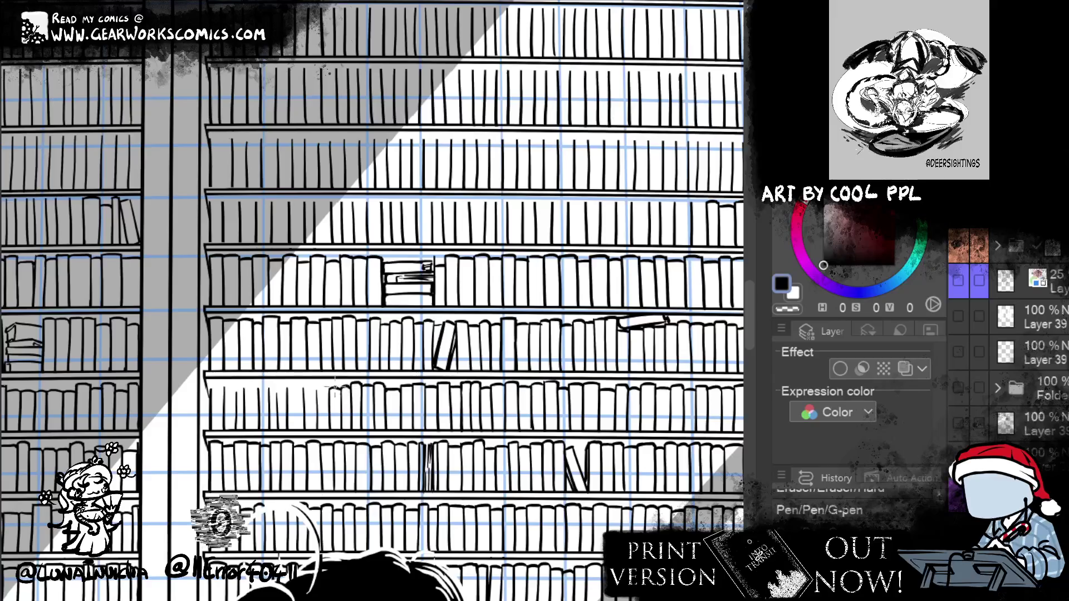
{"action": "left_click_drag", "start_coordinate": [316, 379], "coordinate": [317, 428]}
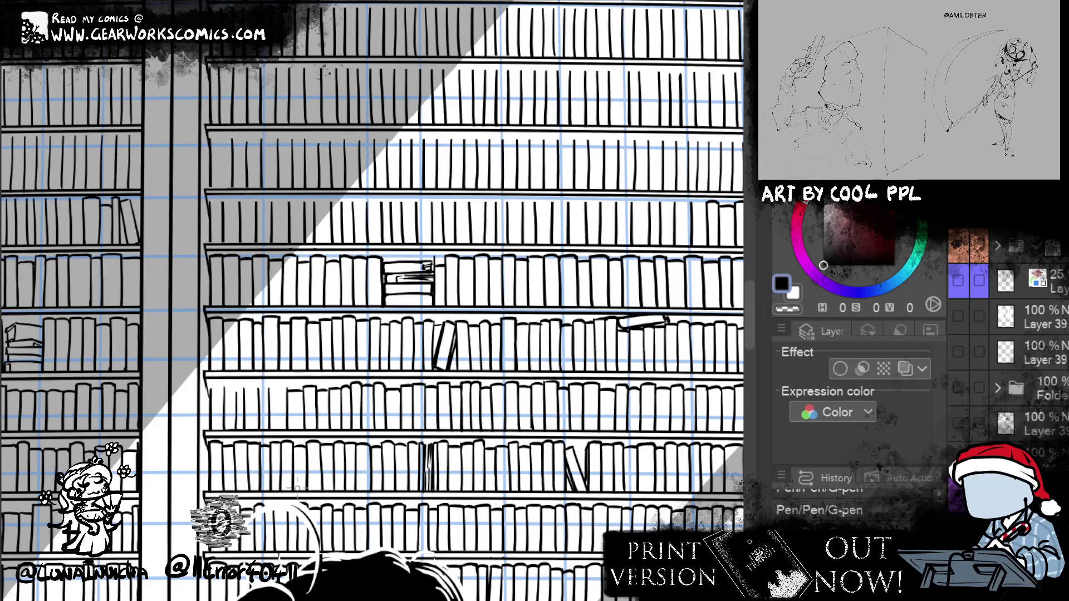
{"action": "left_click_drag", "start_coordinate": [277, 392], "coordinate": [280, 423]}
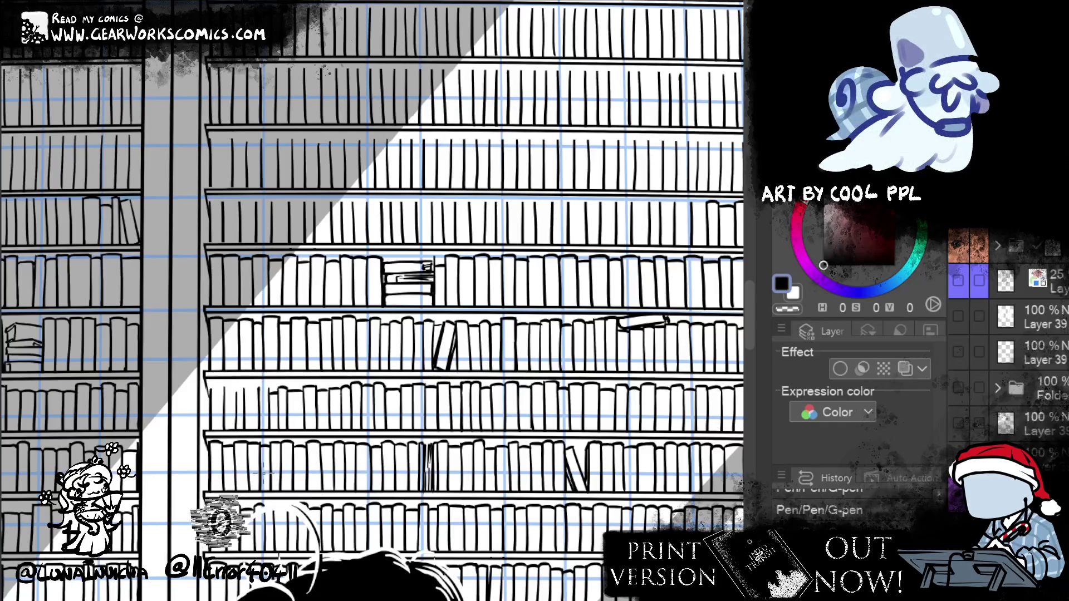
{"action": "left_click_drag", "start_coordinate": [510, 388], "coordinate": [640, 352]}
{"action": "key", "text": "e"}
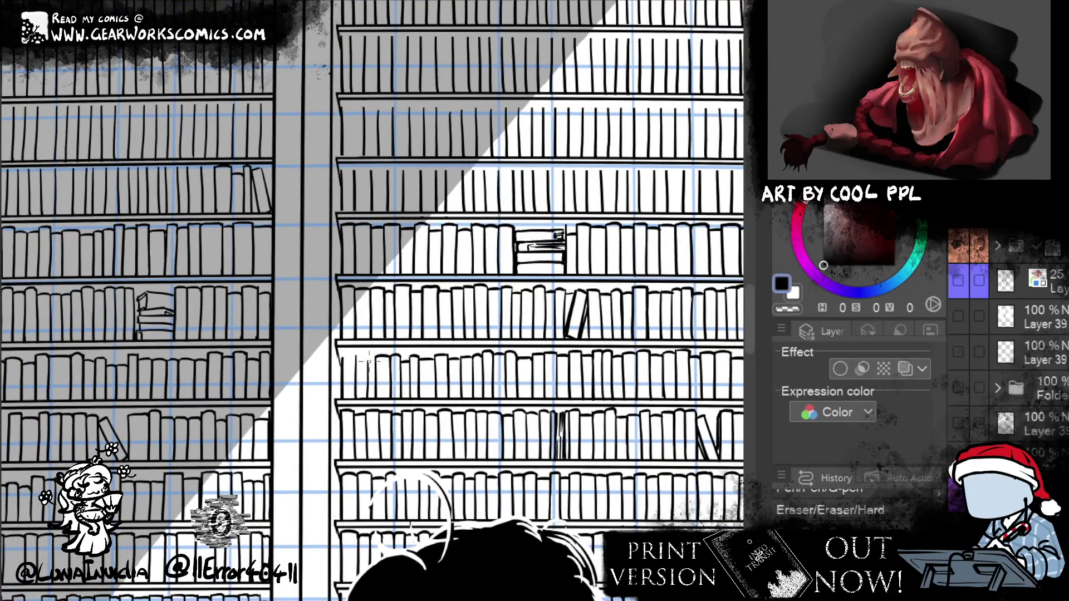
{"action": "key", "text": "p"}
{"action": "left_click_drag", "start_coordinate": [365, 356], "coordinate": [368, 368]}
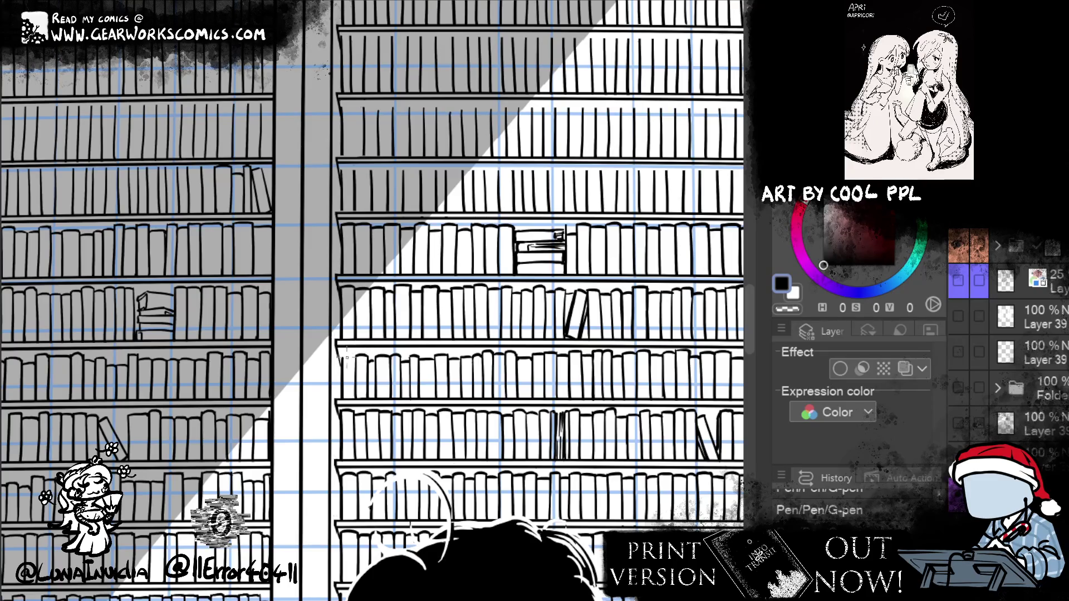
{"action": "scroll", "coordinate": [372, 337], "scroll_direction": "right", "scroll_amount": 5}
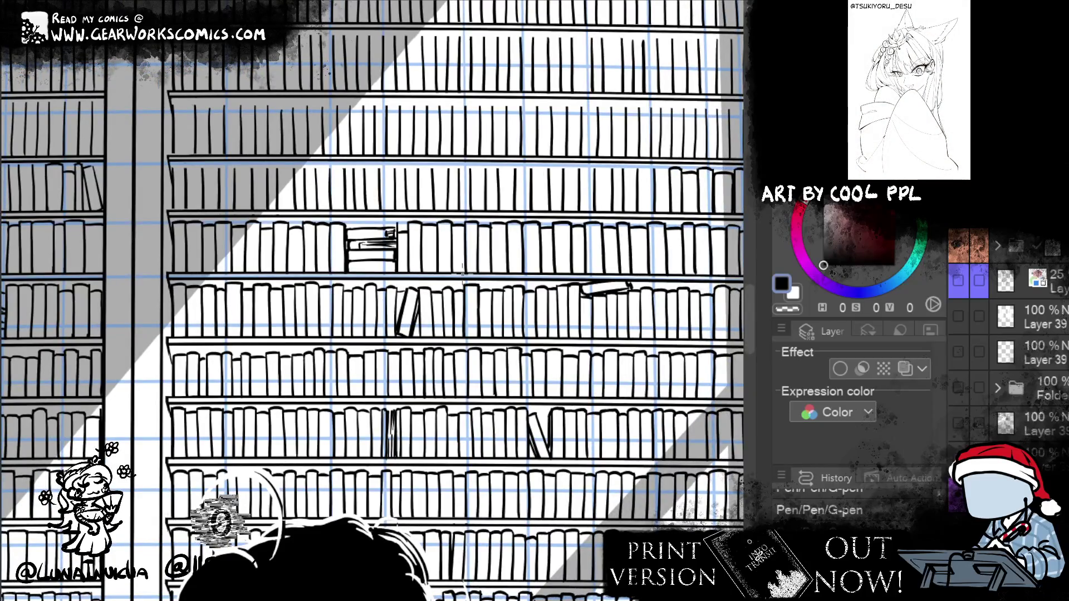
{"action": "left_click_drag", "start_coordinate": [462, 273], "coordinate": [477, 316]}
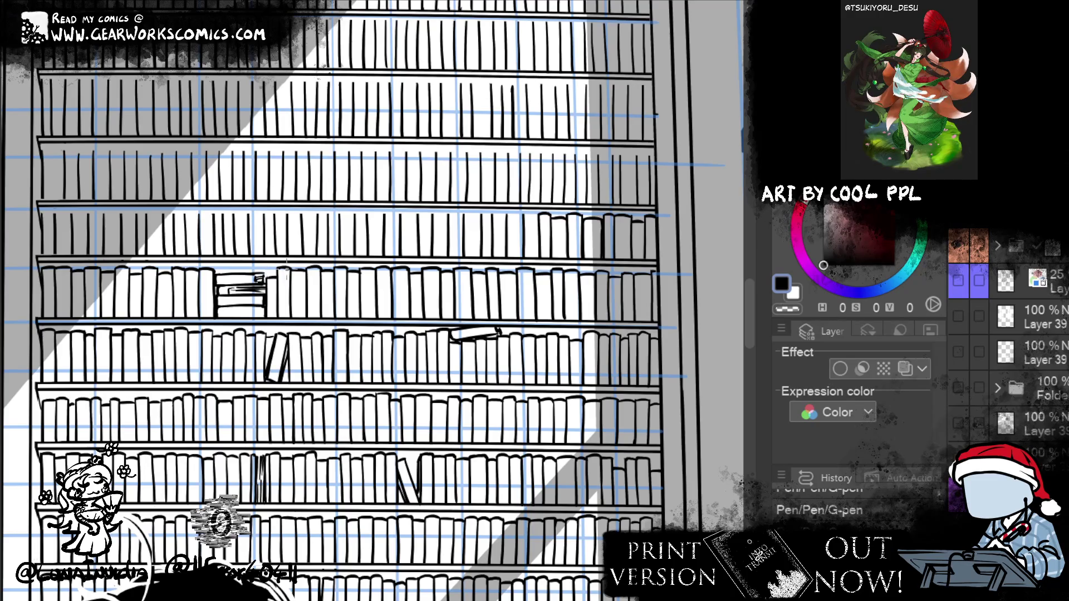
Erase a stray ink mark on the upper shelf of the right bookcase
{"action": "mouse_move", "coordinate": [590, 184]}
{"action": "left_mouse_down"}
{"action": "mouse_move", "coordinate": [591, 239]}
{"action": "mouse_move", "coordinate": [563, 270]}
{"action": "mouse_move", "coordinate": [646, 227]}
{"action": "mouse_move", "coordinate": [646, 258]}
{"action": "left_mouse_up"}
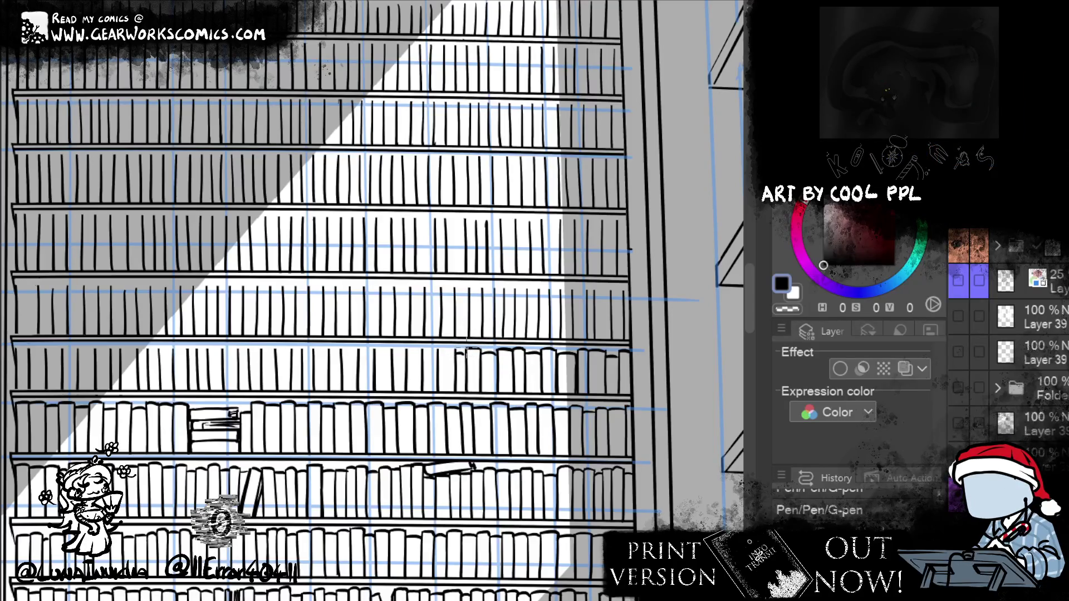
{"action": "key", "text": "e"}
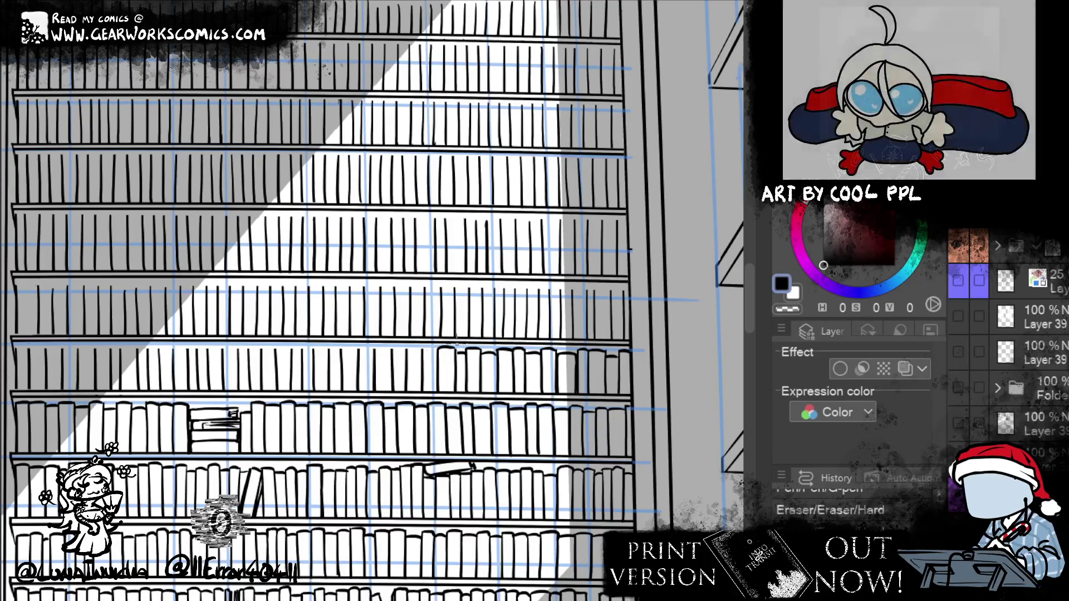
{"action": "left_click_drag", "start_coordinate": [454, 344], "coordinate": [462, 326]}
Ink a book outline and rounded top in the empty shelf gap, undoing the rejected attempts
{"action": "key", "text": "p"}
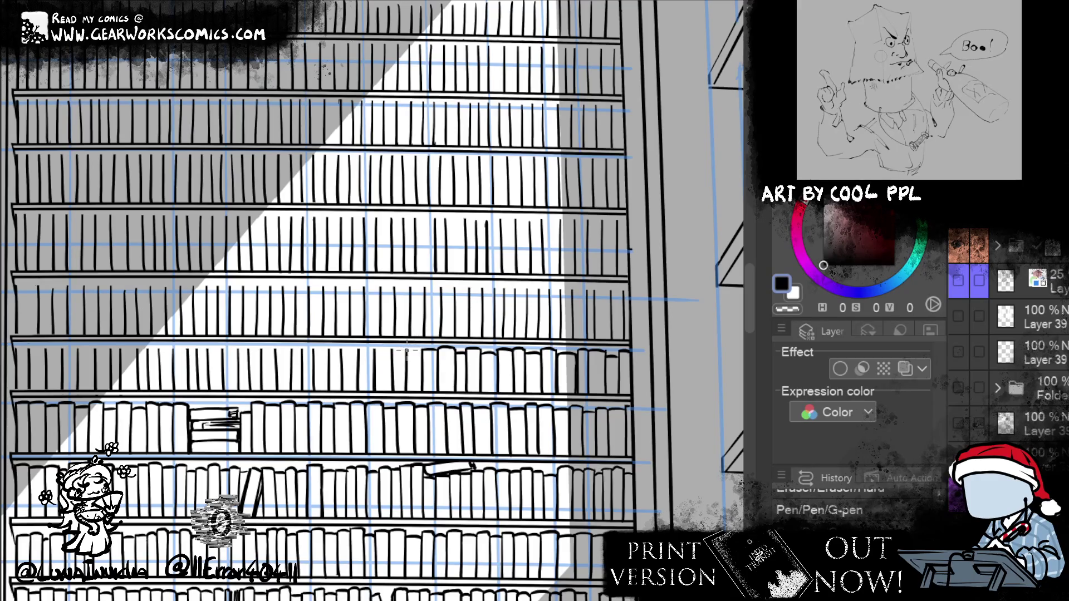
{"action": "mouse_move", "coordinate": [392, 363]}
{"action": "left_mouse_down"}
{"action": "mouse_move", "coordinate": [399, 346]}
{"action": "mouse_move", "coordinate": [409, 348]}
{"action": "left_mouse_up"}
{"action": "key", "text": "ctrl+z"}
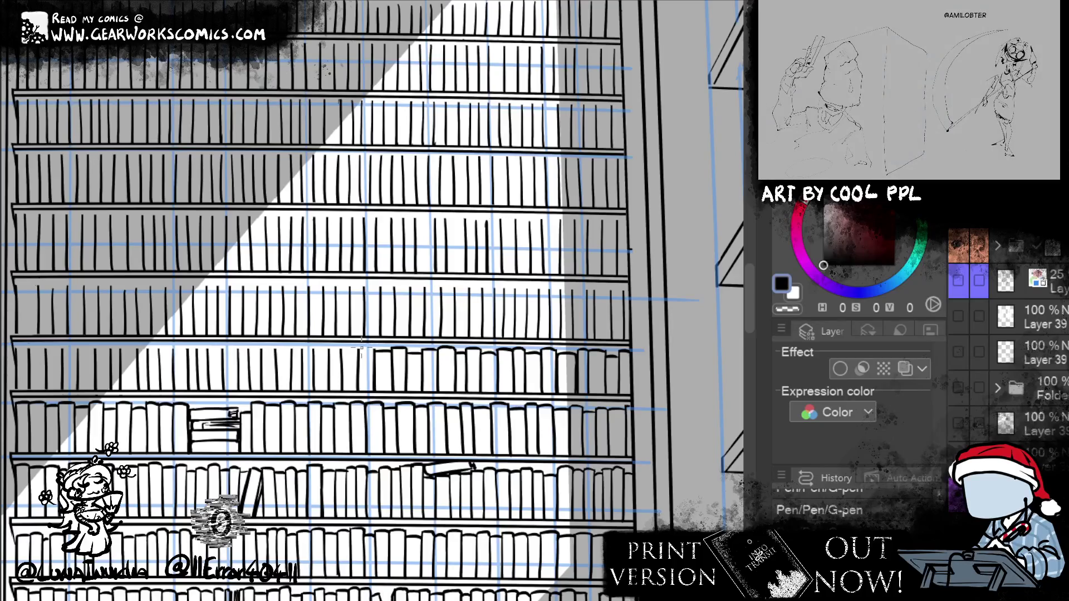
{"action": "left_click_drag", "start_coordinate": [359, 356], "coordinate": [377, 347]}
{"action": "key", "text": "ctrl+z"}
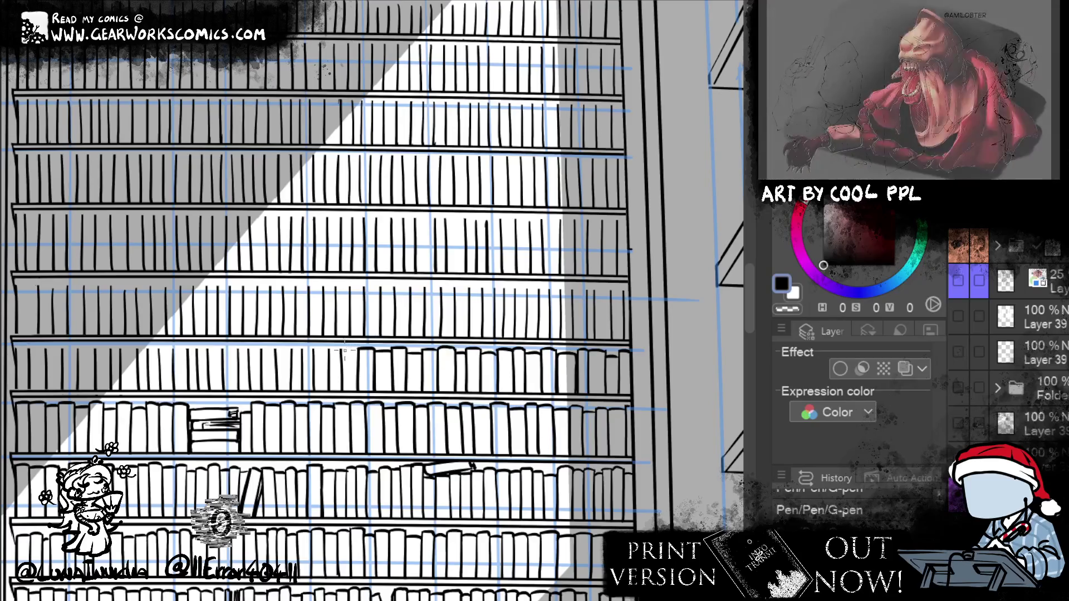
{"action": "left_click_drag", "start_coordinate": [554, 301], "coordinate": [622, 285]}
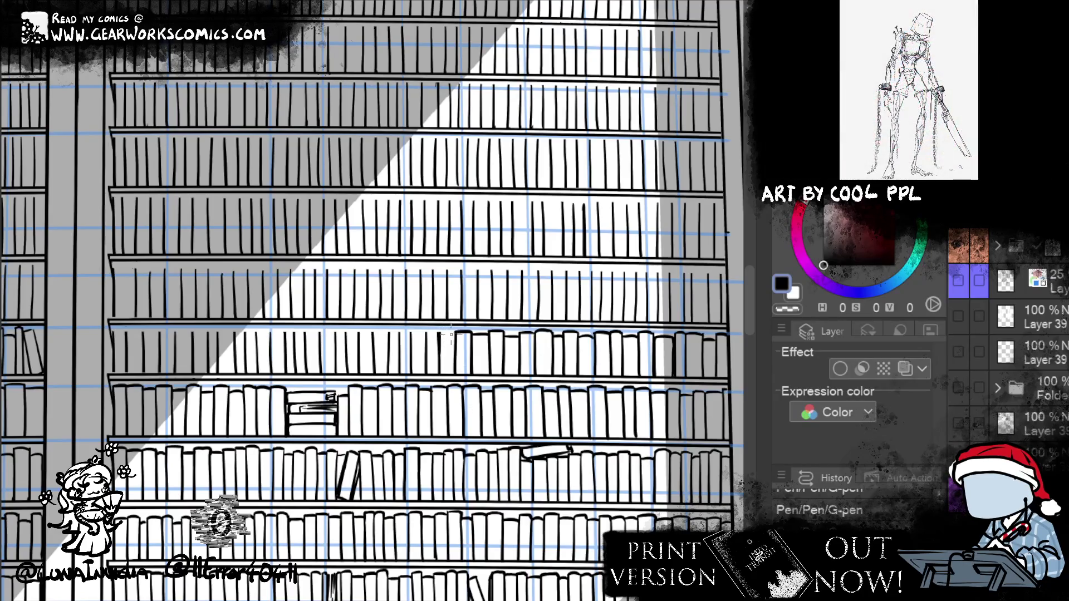
Close and extend the new book's top edge, then ink two vertical spines on the empty shelf
{"action": "left_click_drag", "start_coordinate": [440, 332], "coordinate": [454, 331]}
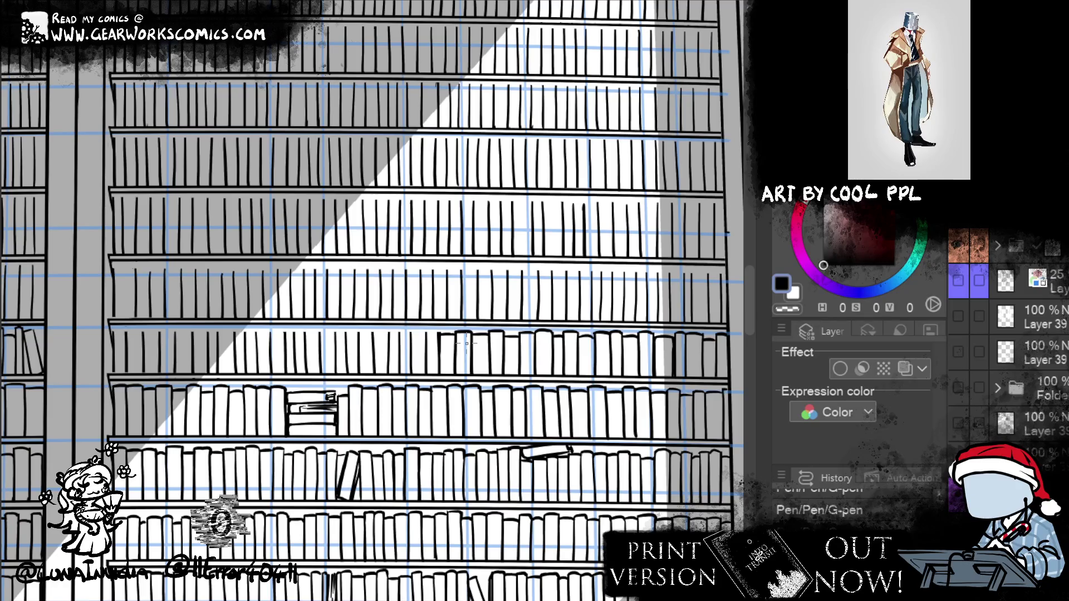
{"action": "left_click_drag", "start_coordinate": [440, 332], "coordinate": [426, 333]}
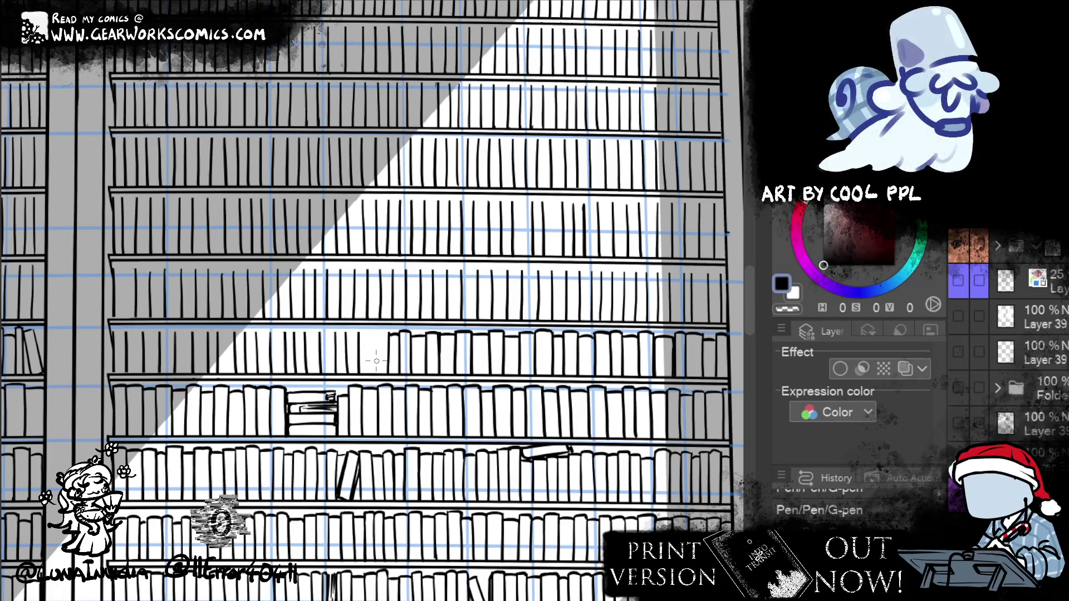
{"action": "left_click_drag", "start_coordinate": [373, 325], "coordinate": [374, 373]}
{"action": "left_click_drag", "start_coordinate": [373, 334], "coordinate": [373, 375]}
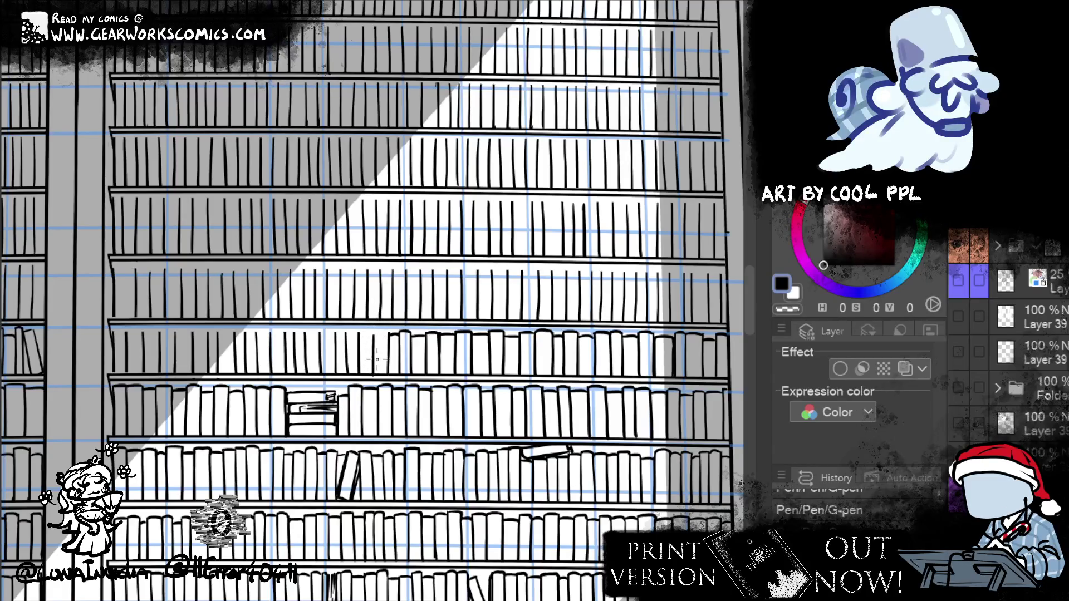